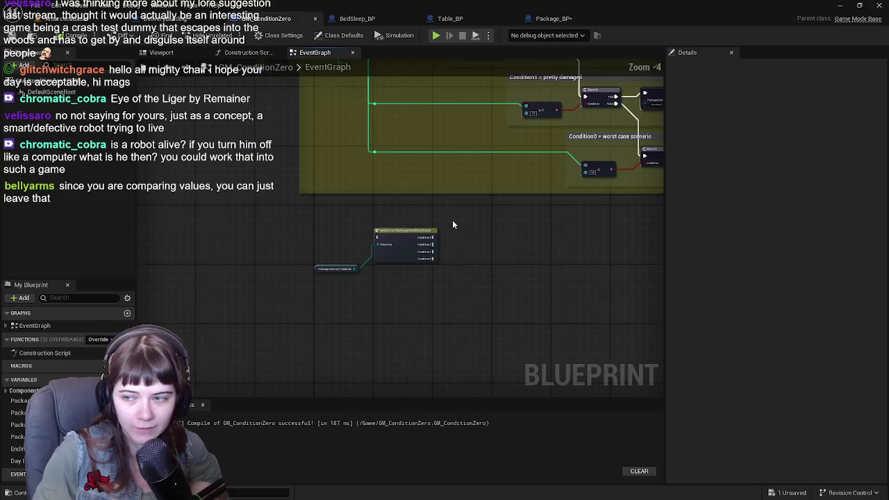
# Step: Break the exec wires on the four condition Print String nodes
pyautogui.moveTo(549, 157); pyautogui.dragTo(301, 200)
pyautogui.moveTo(473, 135); pyautogui.dragTo(635, 357)
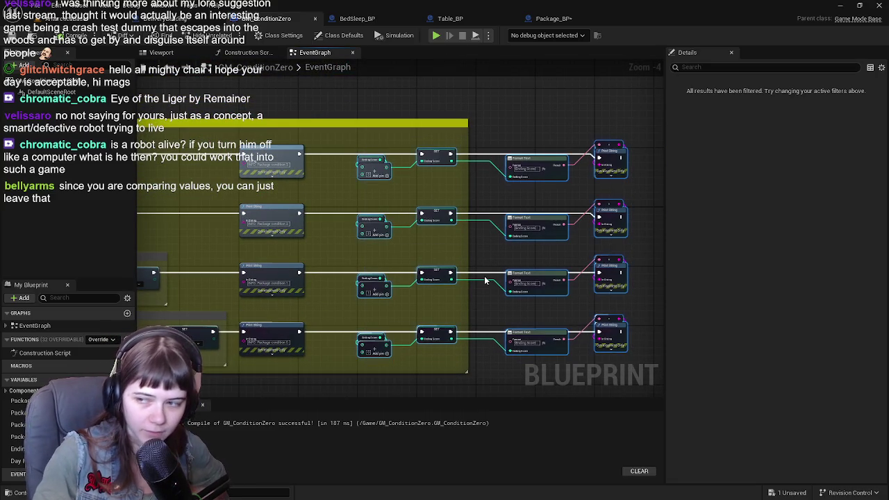
pyautogui.press('Home')
pyautogui.moveTo(563, 248); pyautogui.dragTo(445, 208)
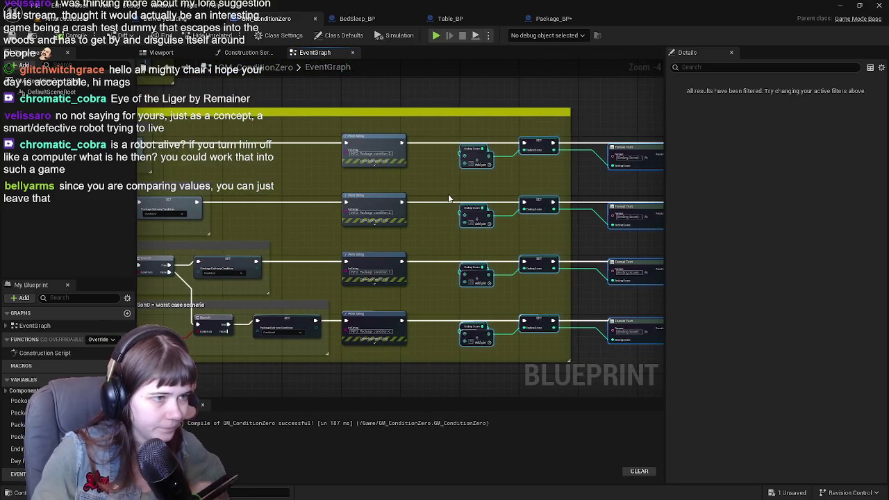
pyautogui.scroll(1, 498, 153)
pyautogui.keyDown('alt'); pyautogui.click(500, 150); pyautogui.keyUp('alt')
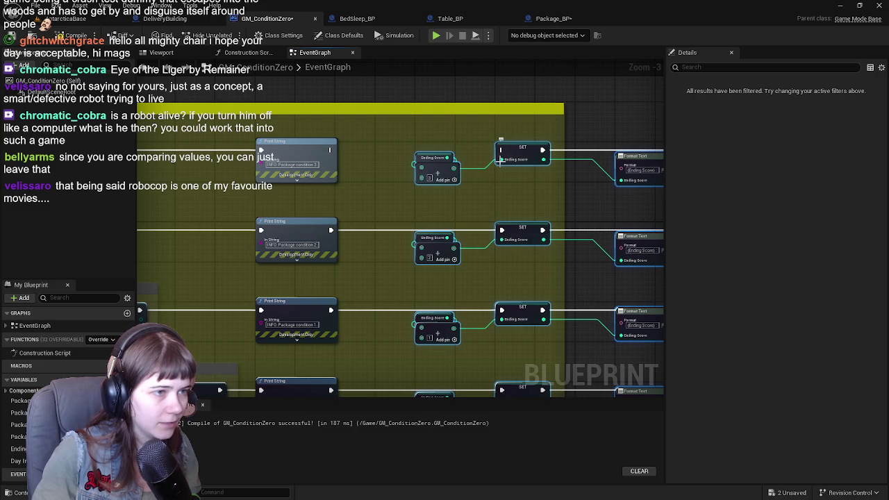
pyautogui.keyDown('alt'); pyautogui.click(501, 230); pyautogui.keyUp('alt')
pyautogui.keyDown('alt'); pyautogui.click(497, 248); pyautogui.keyUp('alt')
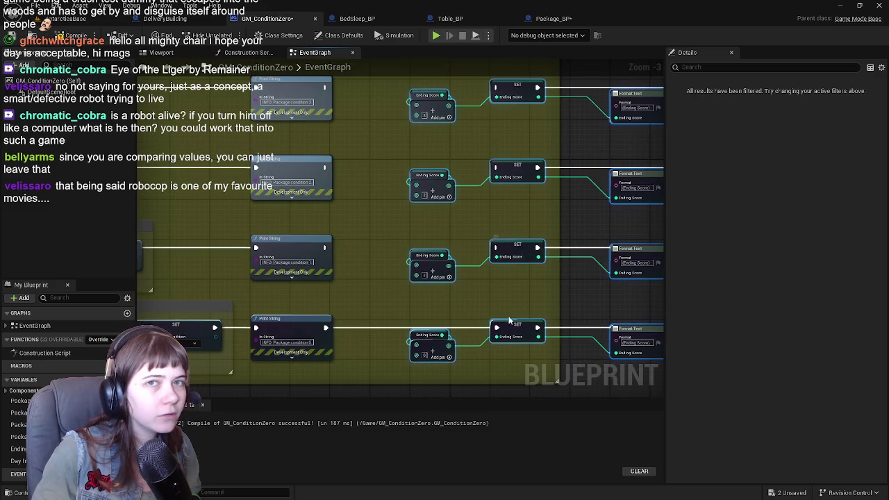
pyautogui.keyDown('alt'); pyautogui.click(497, 328); pyautogui.keyUp('alt')
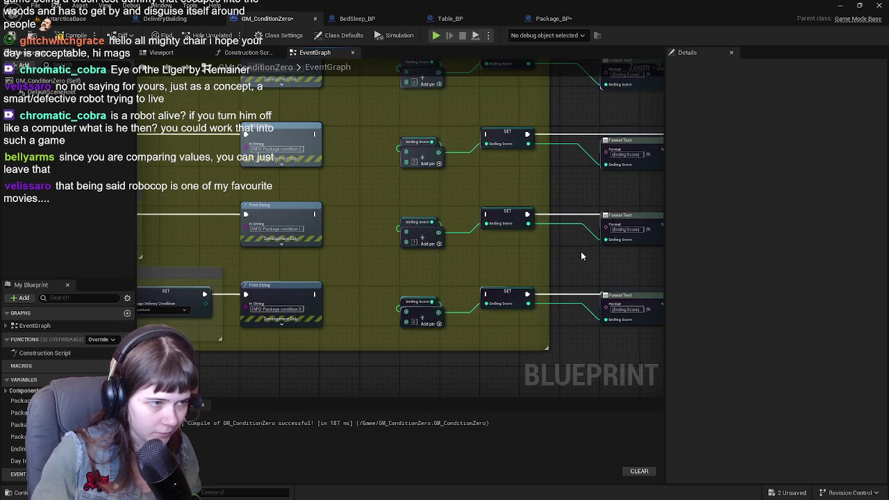
# Step: Wire each of the four Print Strings into its SET Ending Score node
pyautogui.moveTo(276, 315); pyautogui.dragTo(446, 315)
pyautogui.moveTo(275, 234); pyautogui.dragTo(446, 237)
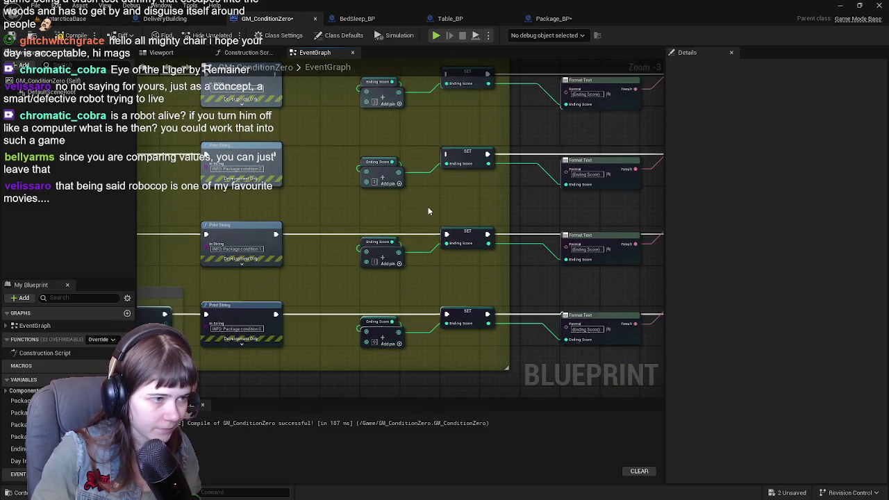
pyautogui.moveTo(278, 225); pyautogui.dragTo(451, 226)
pyautogui.moveTo(279, 146); pyautogui.dragTo(450, 146)
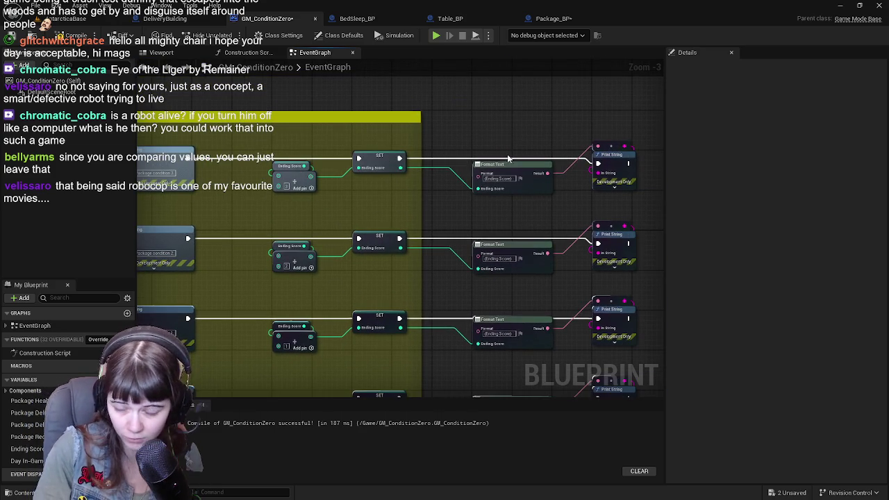
# Step: Select the switch node together with its Package Delivery Condition input
pyautogui.moveTo(520, 218); pyautogui.dragTo(399, 249)
pyautogui.scroll(-1, 398, 249)
pyautogui.moveTo(407, 313)
pyautogui.mouseDown()
pyautogui.moveTo(514, 250)
pyautogui.moveTo(564, 241)
pyautogui.mouseUp()
pyautogui.moveTo(226, 271)
pyautogui.mouseDown()
pyautogui.moveTo(344, 253)
pyautogui.moveTo(324, 236)
pyautogui.mouseUp()
pyautogui.scroll(1, 344, 254)
pyautogui.moveTo(195, 229); pyautogui.dragTo(350, 290)
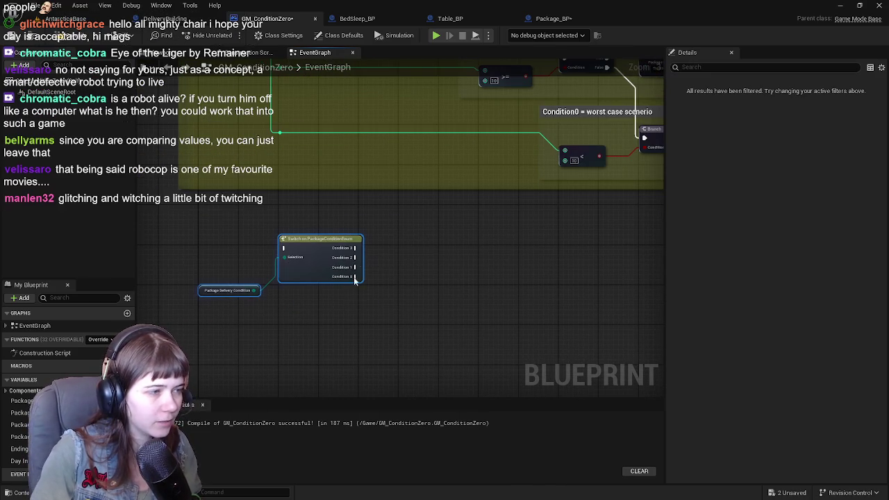
# Step: Save GM_ConditionZero, move the switch and Package Delivery Condition nodes rightward, then close it
pyautogui.click(10, 39)
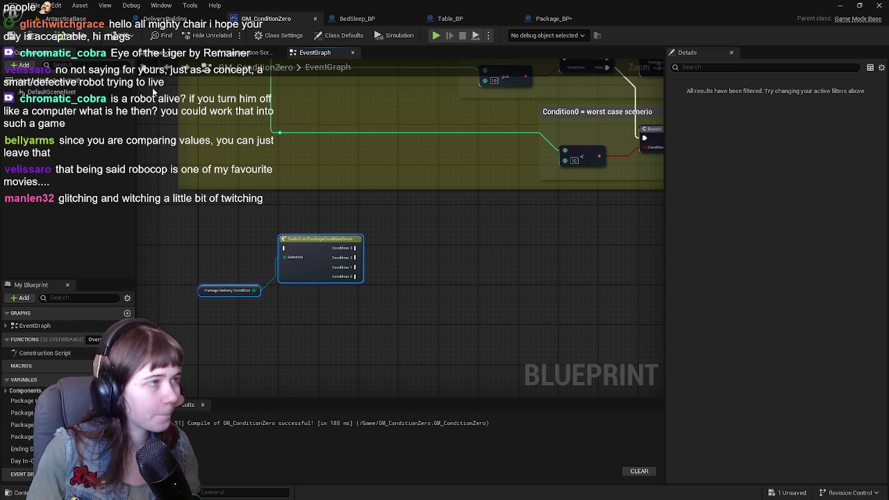
pyautogui.scroll(-1, 367, 167)
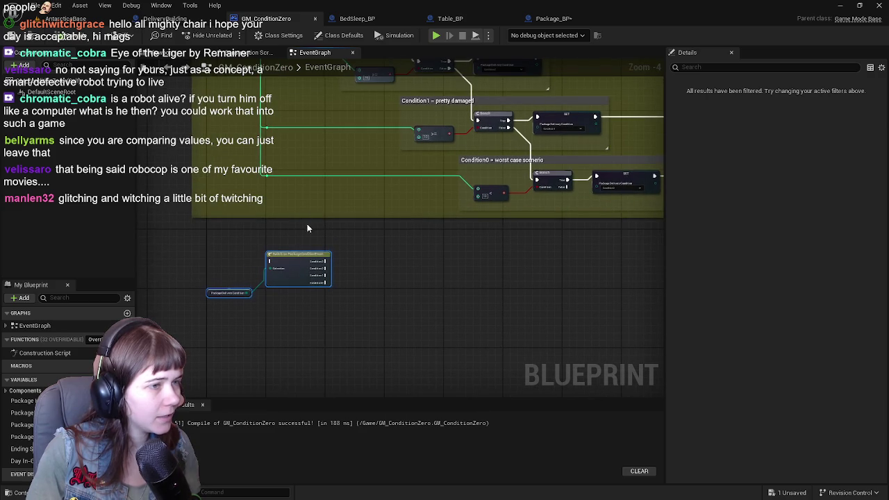
pyautogui.moveTo(202, 295); pyautogui.dragTo(240, 331)
pyautogui.moveTo(278, 309)
pyautogui.mouseDown()
pyautogui.moveTo(608, 294)
pyautogui.moveTo(591, 277)
pyautogui.moveTo(276, 268)
pyautogui.mouseUp()
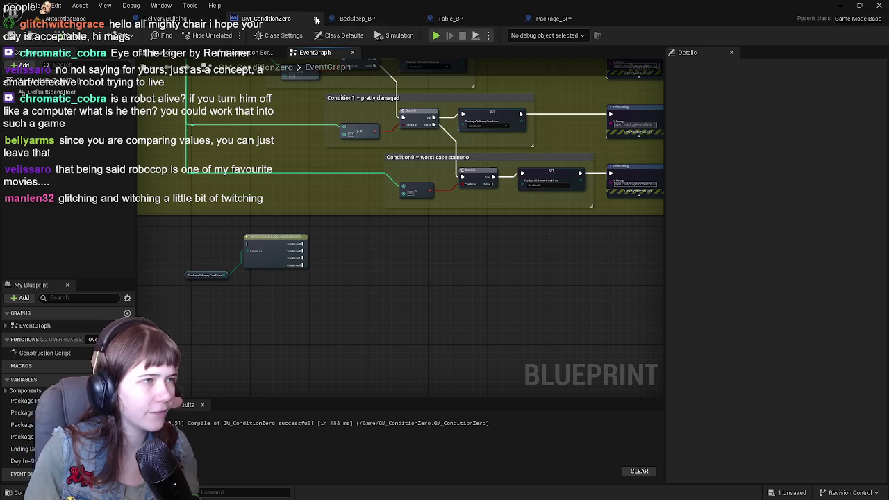
pyautogui.middleClick(278, 19)
# Step: Survey BedSleep_BP's sleep logic up to the 'Are Tasks done for the day?' comment, then go to Table_BP
pyautogui.scroll(-1, 366, 139)
pyautogui.moveTo(366, 139)
pyautogui.mouseDown()
pyautogui.moveTo(425, 173)
pyautogui.moveTo(363, 162)
pyautogui.moveTo(334, 170)
pyautogui.moveTo(415, 197)
pyautogui.mouseUp()
pyautogui.scroll(1, 437, 257)
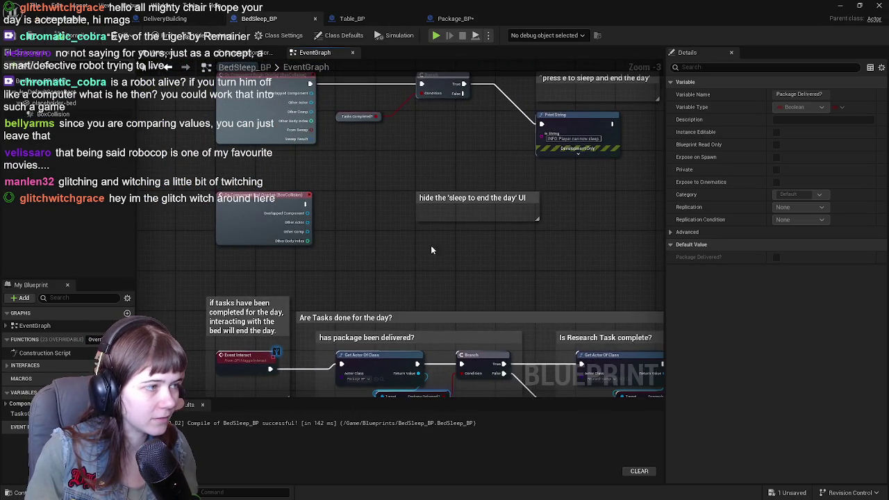
pyautogui.moveTo(437, 257); pyautogui.dragTo(350, 307)
pyautogui.moveTo(443, 353)
pyautogui.mouseDown()
pyautogui.moveTo(421, 200)
pyautogui.moveTo(626, 209)
pyautogui.moveTo(365, 147)
pyautogui.moveTo(194, 154)
pyautogui.moveTo(563, 157)
pyautogui.moveTo(162, 83)
pyautogui.moveTo(214, 102)
pyautogui.mouseUp()
pyautogui.click(382, 20)
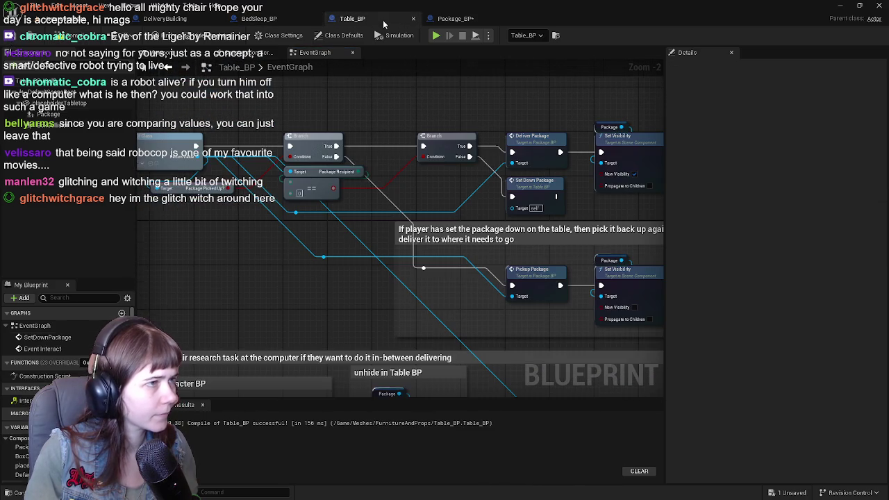
# Step: Bring up Package_BP and look over its delivery-check EventGraph
pyautogui.click(456, 19)
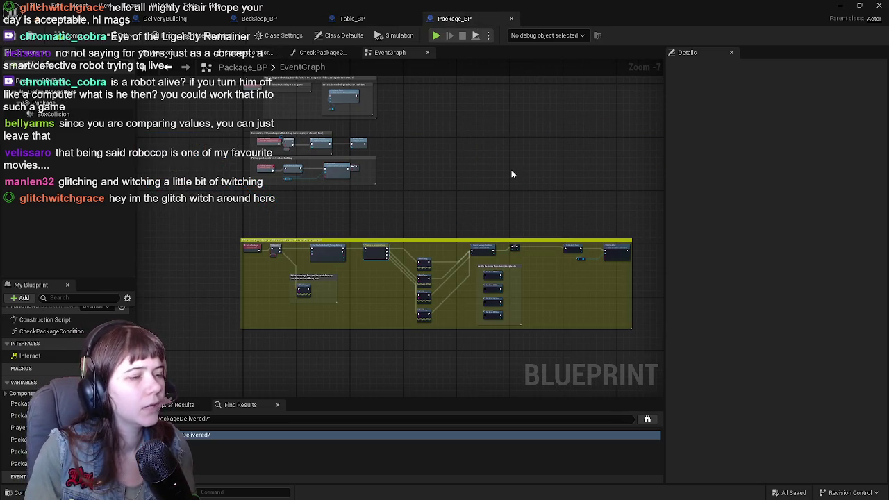
pyautogui.scroll(1, 406, 259)
pyautogui.scroll(2, 486, 139)
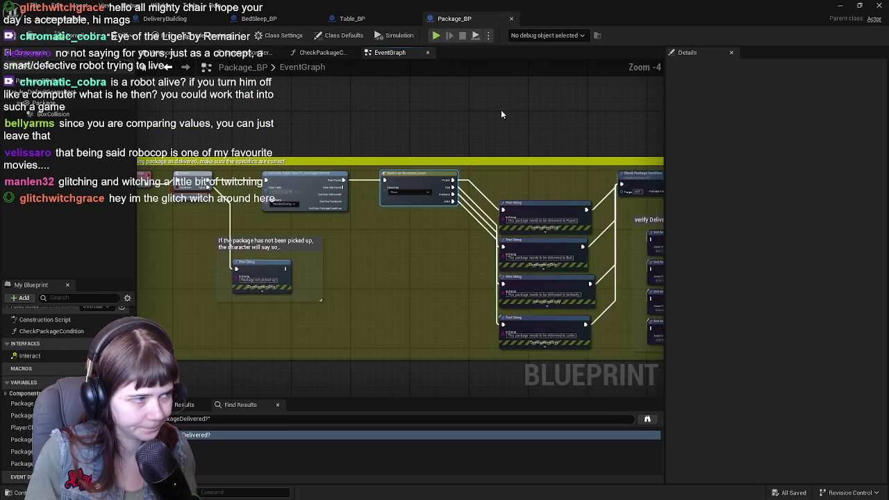
pyautogui.scroll(-1, 531, 118)
pyautogui.scroll(-1, 480, 171)
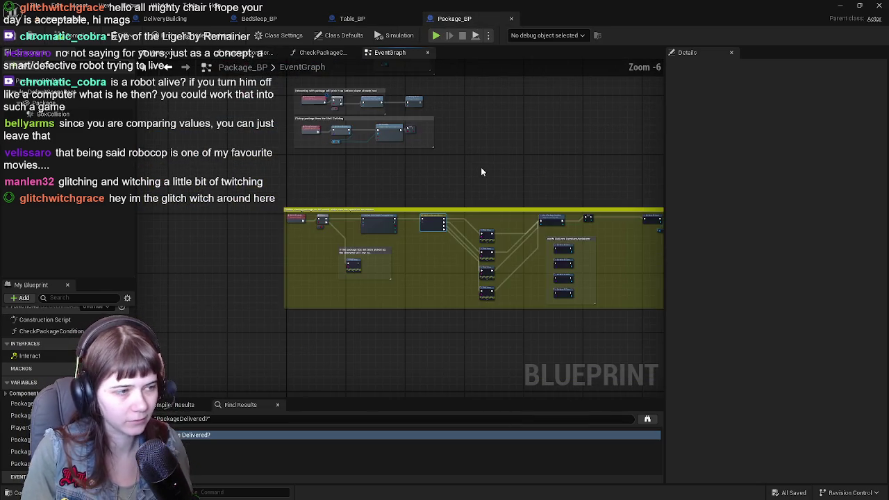
pyautogui.scroll(1, 470, 179)
pyautogui.moveTo(470, 179); pyautogui.dragTo(427, 132)
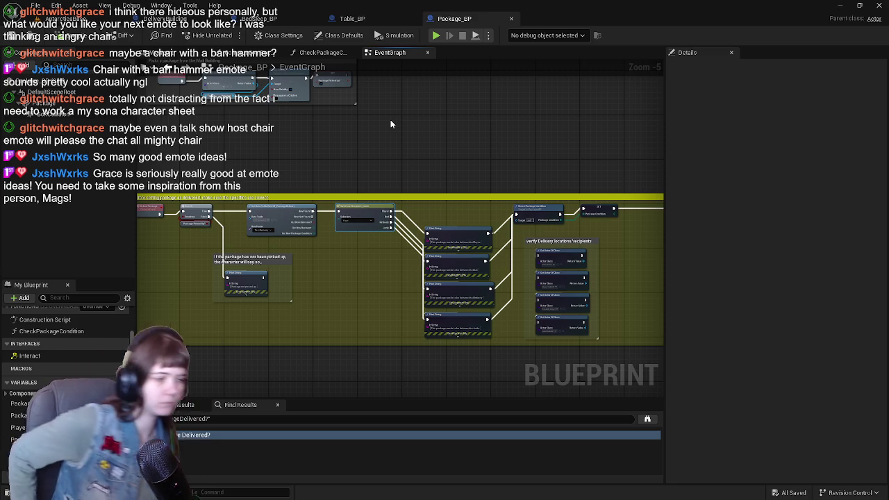
# Step: Close the Find Results panel and save Package_BP with Ctrl+S
pyautogui.click(277, 405)
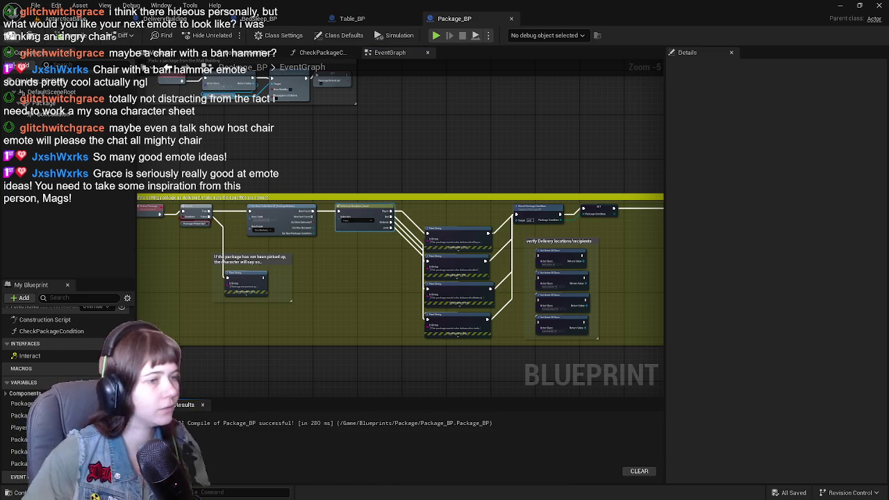
pyautogui.scroll(1, 383, 131)
pyautogui.scroll(1, 411, 138)
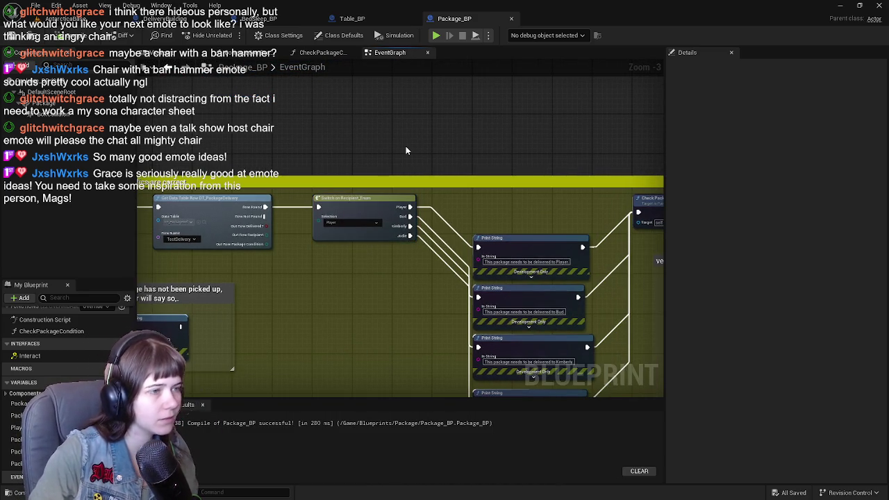
pyautogui.moveTo(407, 146)
pyautogui.mouseDown()
pyautogui.moveTo(367, 209)
pyautogui.moveTo(358, 192)
pyautogui.moveTo(361, 227)
pyautogui.mouseUp()
pyautogui.click(413, 128)
pyautogui.moveTo(412, 125); pyautogui.dragTo(396, 86)
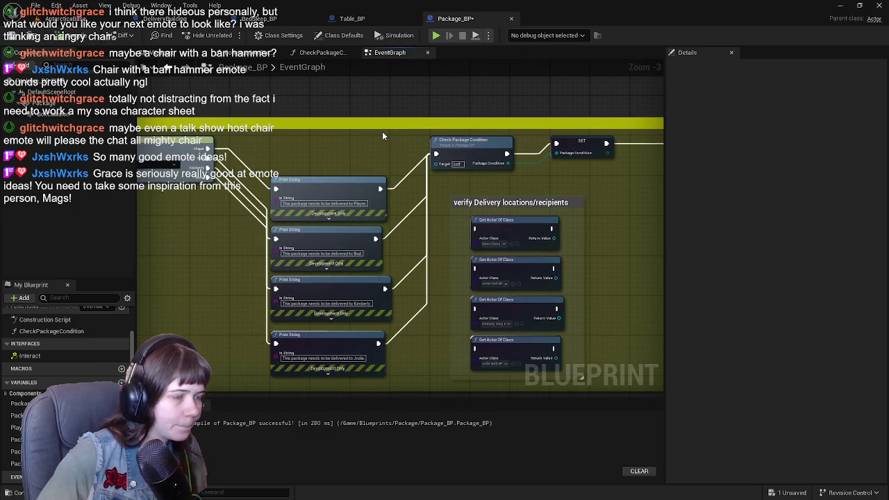
pyautogui.hotkey('ctrl', 's')
# Step: Delete the verify Delivery locations/recipients comment and its four Get Actor Of Class nodes
pyautogui.moveTo(413, 182)
pyautogui.mouseDown()
pyautogui.moveTo(455, 199)
pyautogui.moveTo(392, 192)
pyautogui.mouseUp()
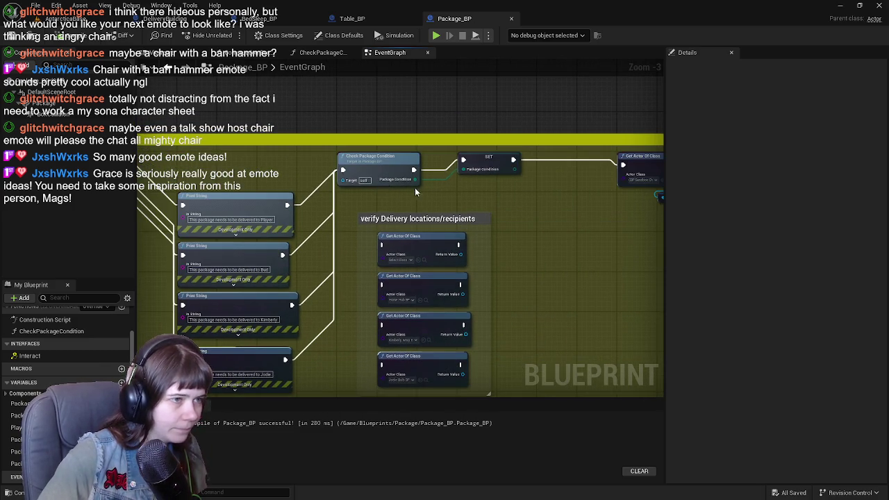
pyautogui.moveTo(457, 197); pyautogui.dragTo(500, 162)
pyautogui.moveTo(353, 158); pyautogui.dragTo(510, 350)
pyautogui.press('Delete')
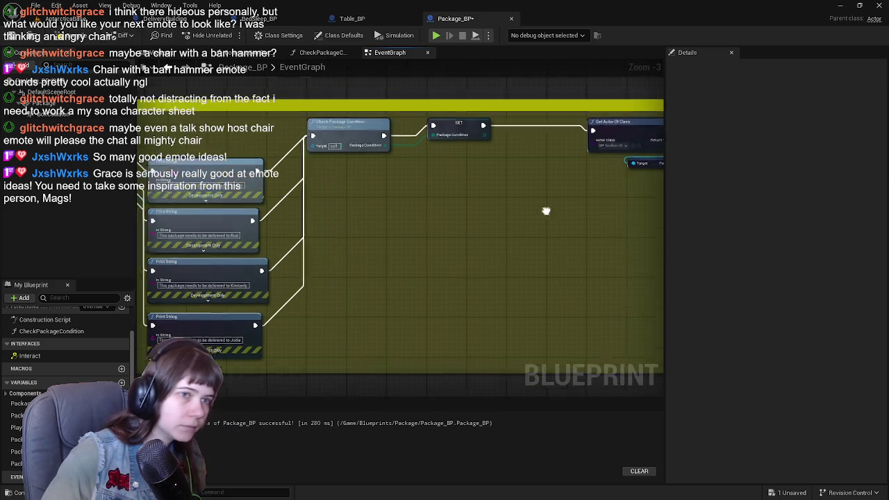
# Step: Review the remaining Switch, Branch and Get Data Table Row logic, then return to AntarcticaBase
pyautogui.scroll(-1, 344, 285)
pyautogui.scroll(1, 345, 285)
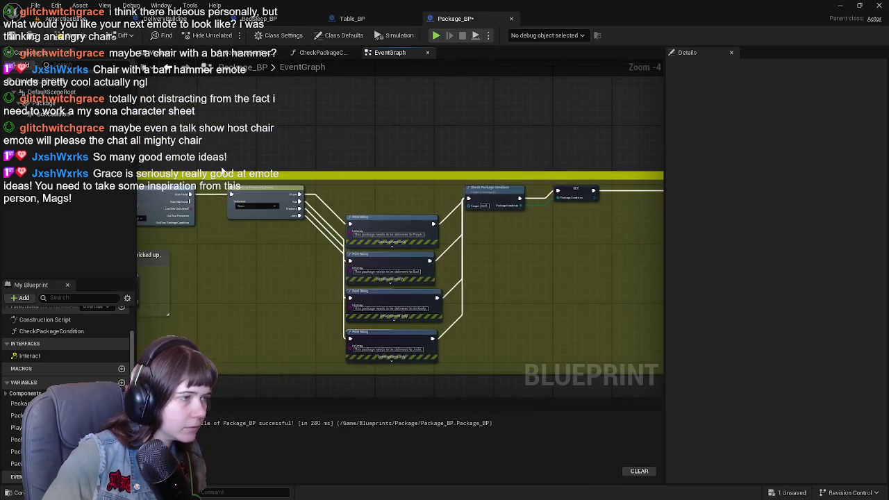
pyautogui.moveTo(281, 188); pyautogui.dragTo(378, 192)
pyautogui.moveTo(255, 307)
pyautogui.mouseDown()
pyautogui.moveTo(570, 248)
pyautogui.moveTo(597, 252)
pyautogui.moveTo(477, 252)
pyautogui.moveTo(486, 212)
pyautogui.moveTo(528, 219)
pyautogui.moveTo(501, 292)
pyautogui.moveTo(339, 244)
pyautogui.mouseUp()
pyautogui.scroll(-1, 339, 244)
pyautogui.scroll(1, 340, 244)
pyautogui.moveTo(441, 238)
pyautogui.mouseDown()
pyautogui.moveTo(353, 258)
pyautogui.moveTo(514, 287)
pyautogui.moveTo(389, 286)
pyautogui.moveTo(490, 271)
pyautogui.mouseUp()
pyautogui.scroll(1, 514, 287)
pyautogui.scroll(1, 489, 271)
pyautogui.scroll(-1, 490, 271)
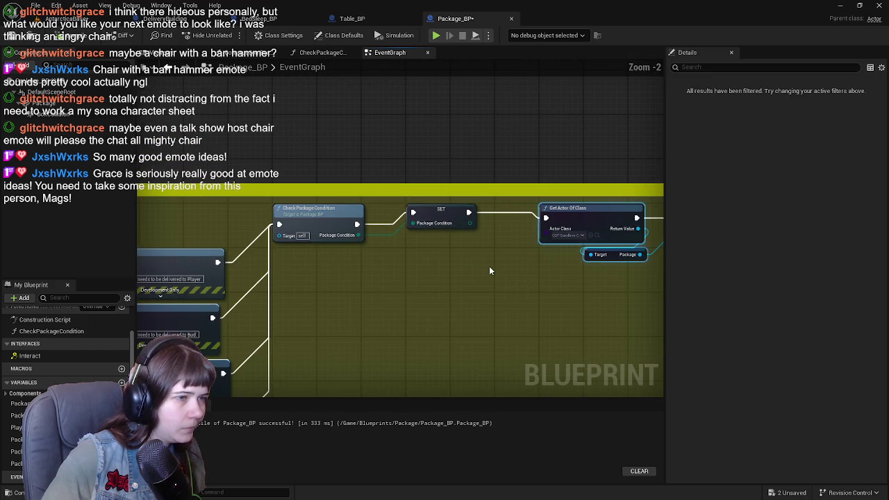
pyautogui.moveTo(354, 288)
pyautogui.mouseDown()
pyautogui.moveTo(625, 254)
pyautogui.moveTo(373, 262)
pyautogui.moveTo(369, 230)
pyautogui.moveTo(394, 270)
pyautogui.moveTo(415, 268)
pyautogui.moveTo(359, 228)
pyautogui.moveTo(408, 228)
pyautogui.mouseUp()
pyautogui.scroll(-1, 408, 228)
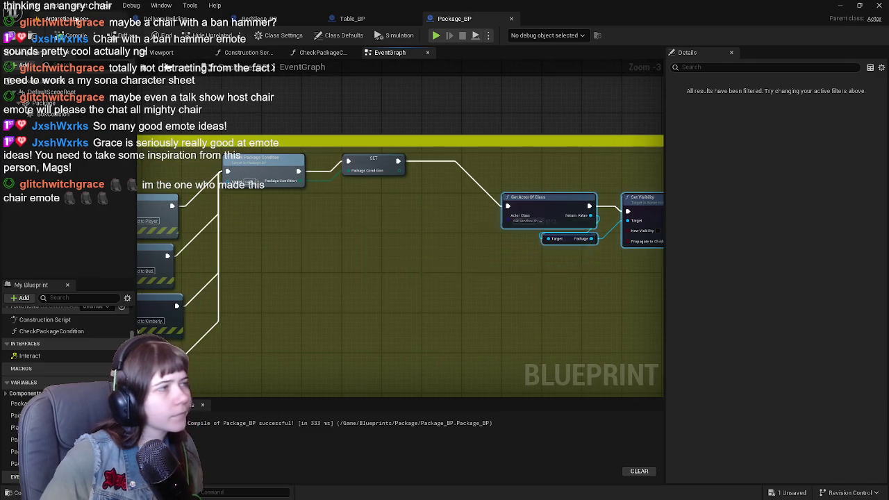
pyautogui.click(77, 18)
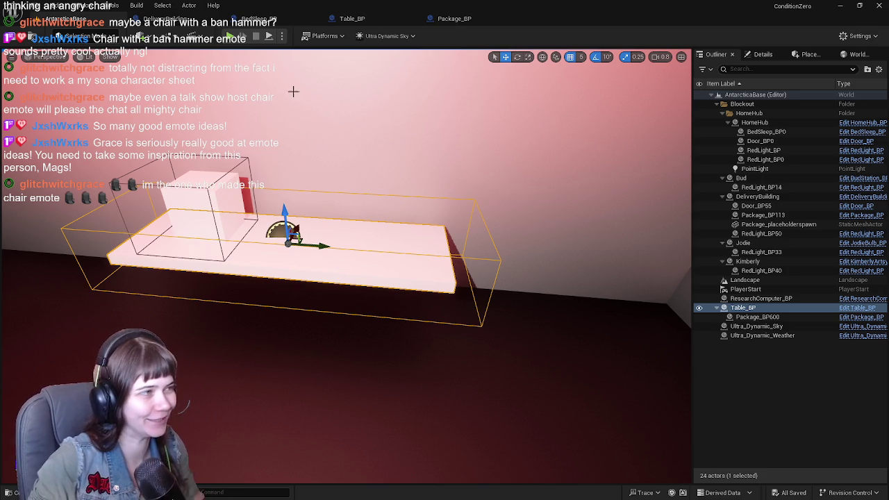
# Step: Save the level and start a Play In Editor test, walking the character forward
pyautogui.hotkey('ctrl', 's')
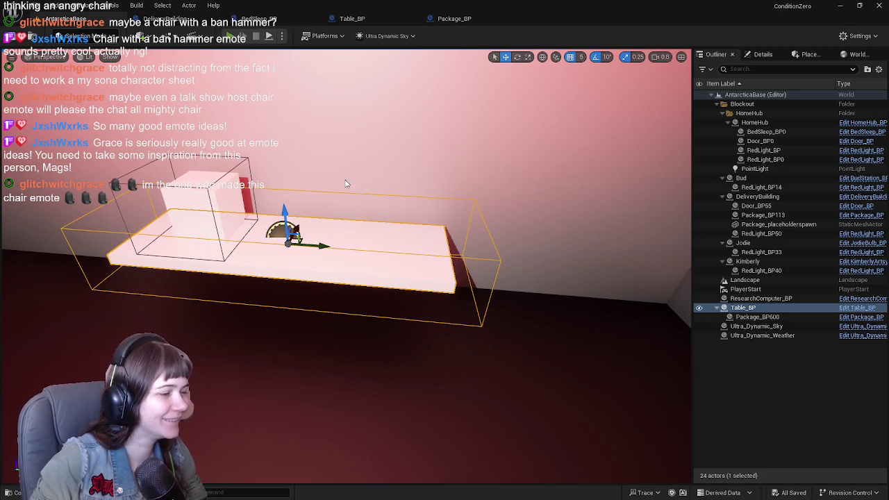
pyautogui.hotkey('alt', 'p')
pyautogui.press('w')
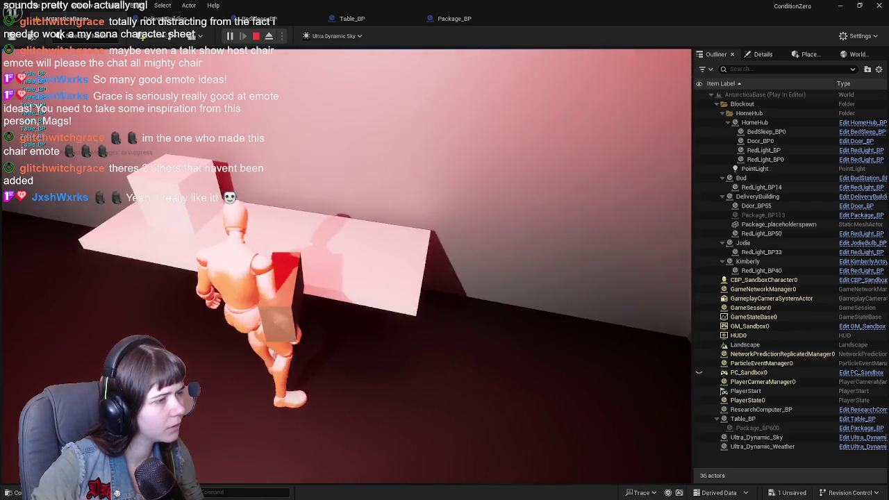
# Step: Stop the playtest and open Table_BP from the Message Log runtime error
pyautogui.press('Escape')
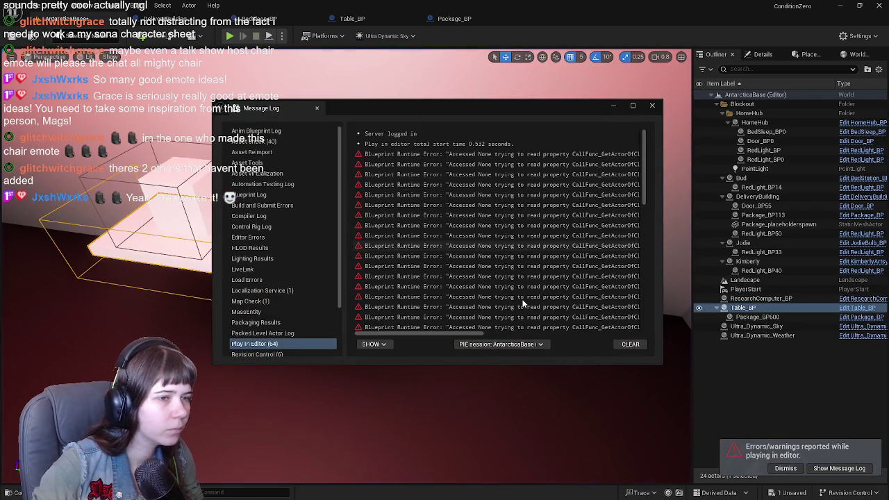
pyautogui.moveTo(475, 334)
pyautogui.mouseDown()
pyautogui.moveTo(625, 334)
pyautogui.moveTo(556, 334)
pyautogui.moveTo(583, 336)
pyautogui.mouseUp()
pyautogui.click(604, 317)
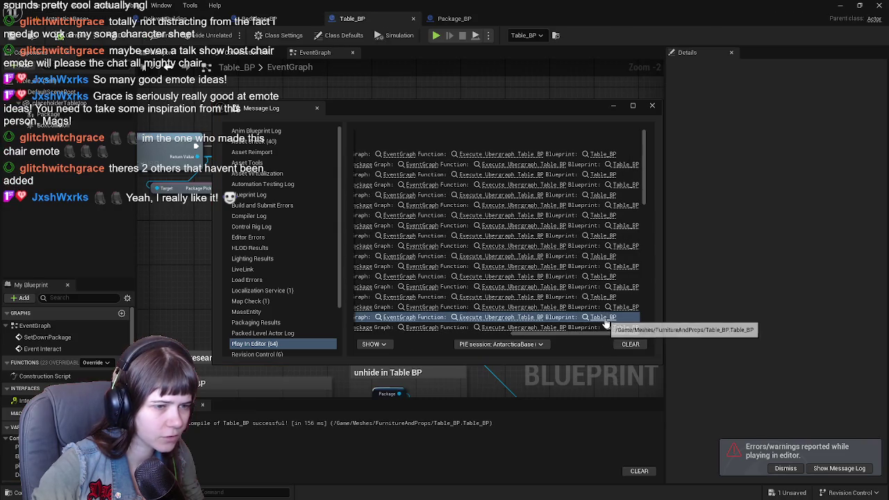
# Step: Follow the erroring Pickup Package node into Package_BP's PickupPackage event
pyautogui.moveTo(539, 334)
pyautogui.mouseDown()
pyautogui.moveTo(491, 332)
pyautogui.moveTo(485, 316)
pyautogui.mouseUp()
pyautogui.click(483, 307)
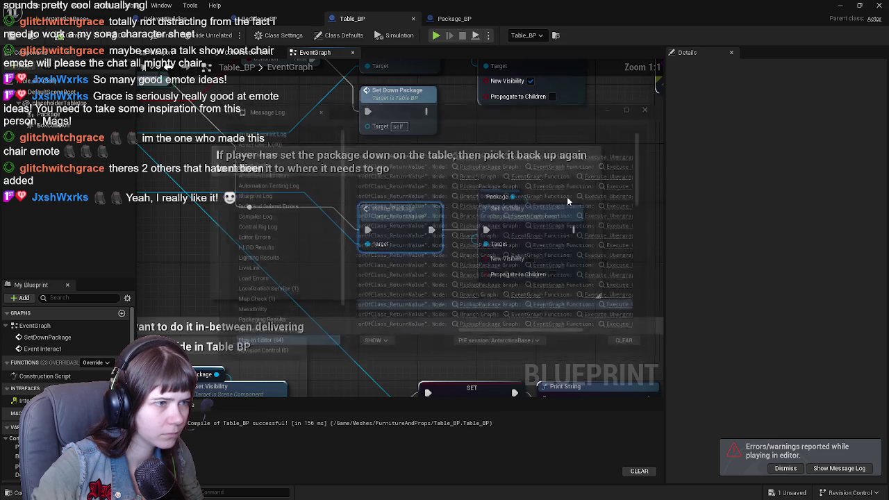
pyautogui.scroll(-2, 458, 265)
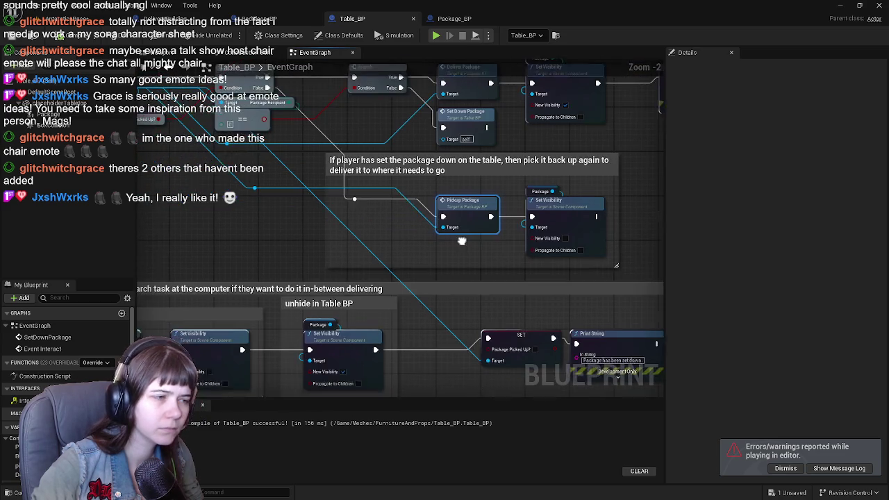
pyautogui.moveTo(513, 278); pyautogui.dragTo(476, 211)
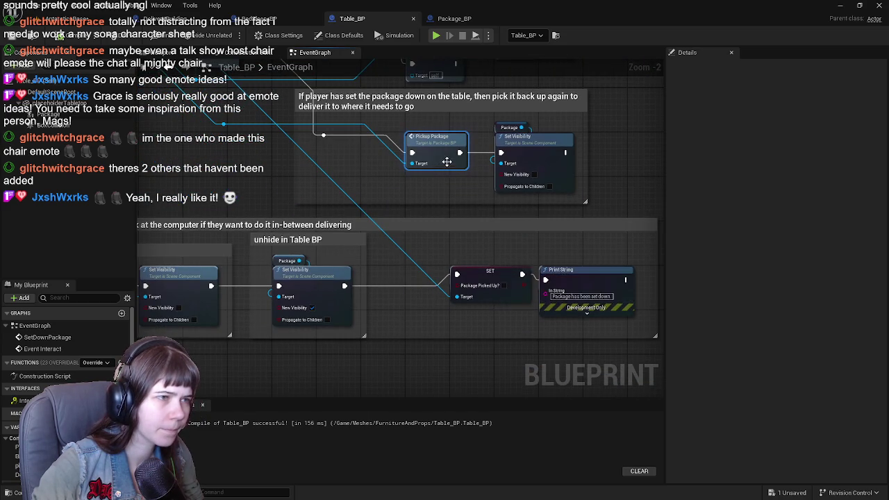
pyautogui.scroll(3, 492, 271)
pyautogui.doubleClick(469, 244)
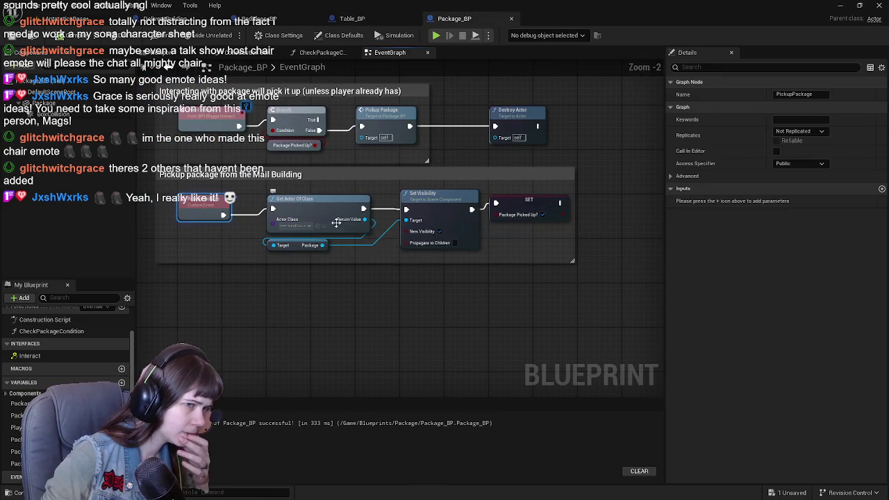
# Step: Fix the comment title by adding 'y' so it reads 'Pickup package from the Delivery Building'
pyautogui.moveTo(351, 202); pyautogui.dragTo(393, 237)
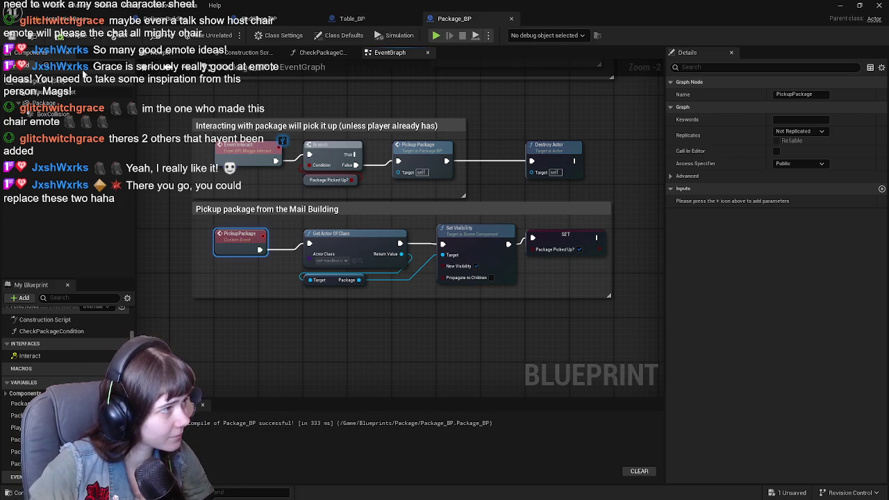
pyautogui.moveTo(462, 112); pyautogui.dragTo(480, 133)
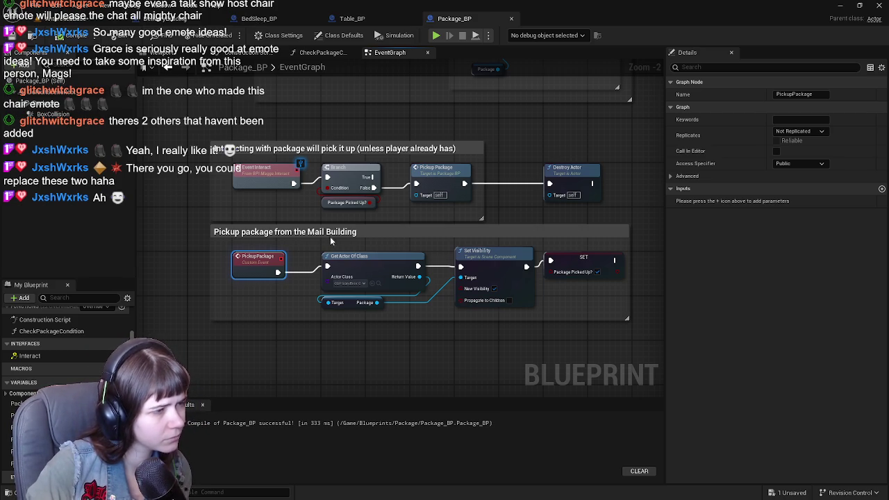
pyautogui.click(341, 233)
pyautogui.click(329, 233)
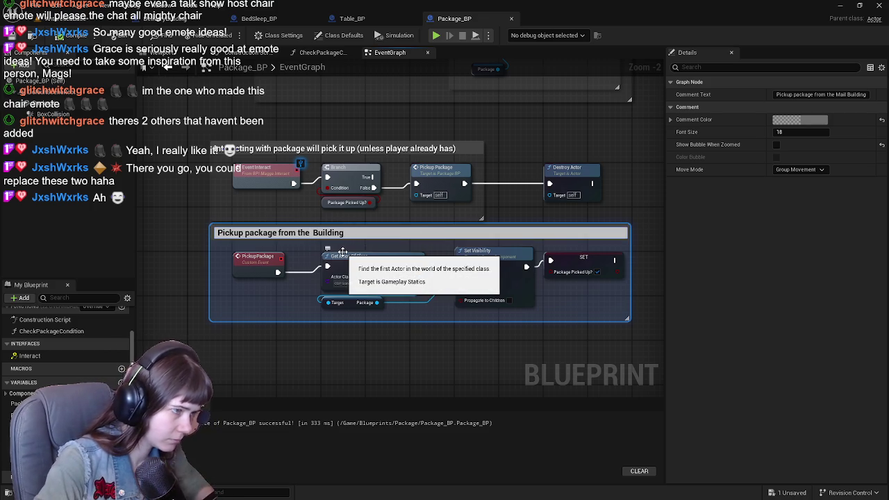
pyautogui.write('Delivery')
pyautogui.press('Return')
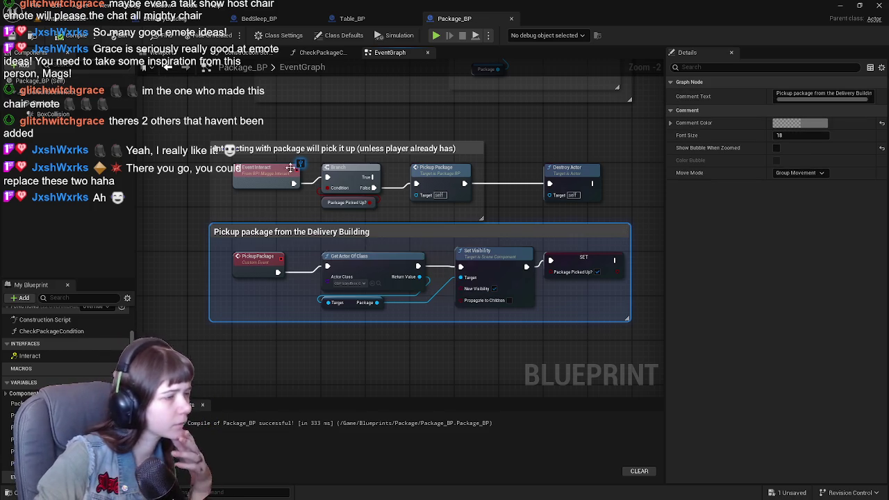
pyautogui.moveTo(253, 165); pyautogui.dragTo(228, 125)
pyautogui.moveTo(323, 282); pyautogui.dragTo(340, 329)
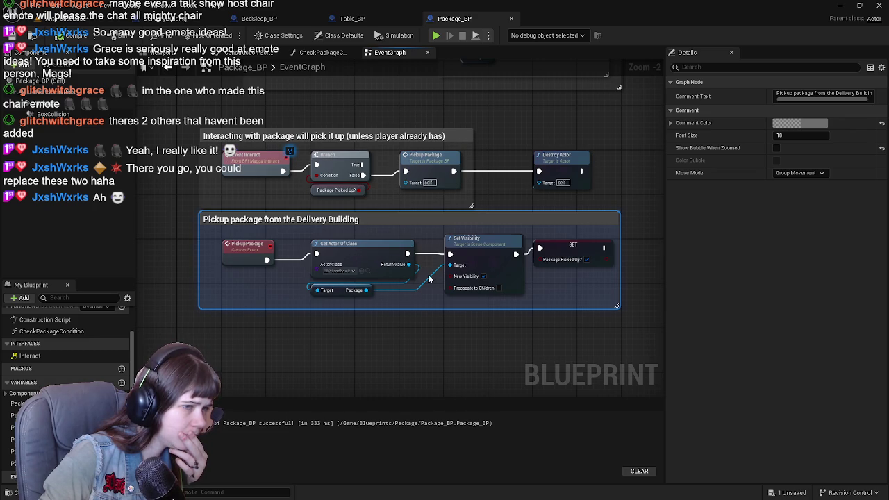
pyautogui.moveTo(450, 335); pyautogui.dragTo(430, 336)
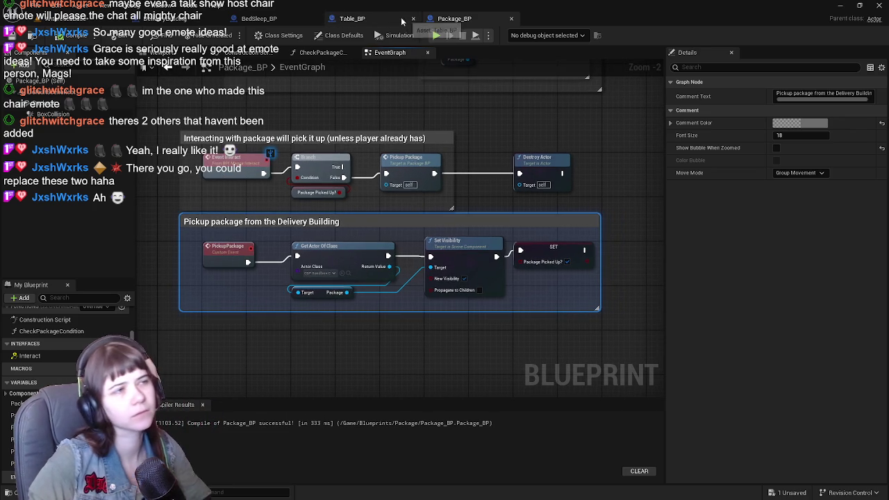
# Step: Look over Table_BP's set-down, pickup and unhide logic, then return to the level view
pyautogui.click(398, 24)
pyautogui.click(260, 261)
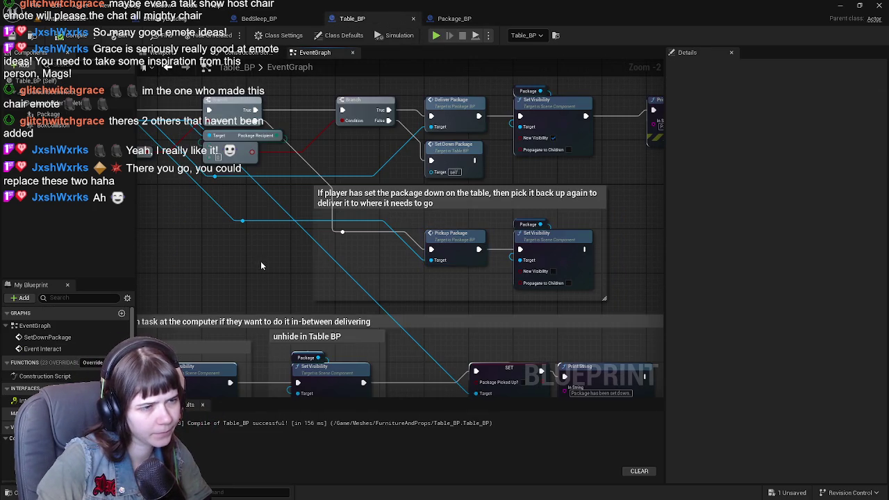
pyautogui.moveTo(403, 273)
pyautogui.mouseDown()
pyautogui.moveTo(438, 210)
pyautogui.moveTo(317, 213)
pyautogui.moveTo(340, 219)
pyautogui.mouseUp()
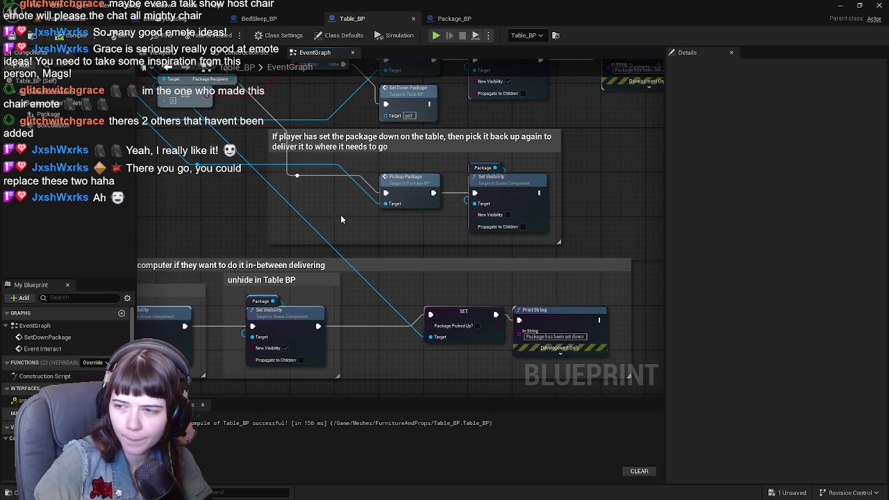
pyautogui.moveTo(368, 234)
pyautogui.mouseDown()
pyautogui.moveTo(397, 275)
pyautogui.moveTo(375, 272)
pyautogui.moveTo(401, 249)
pyautogui.mouseUp()
pyautogui.scroll(-1, 401, 250)
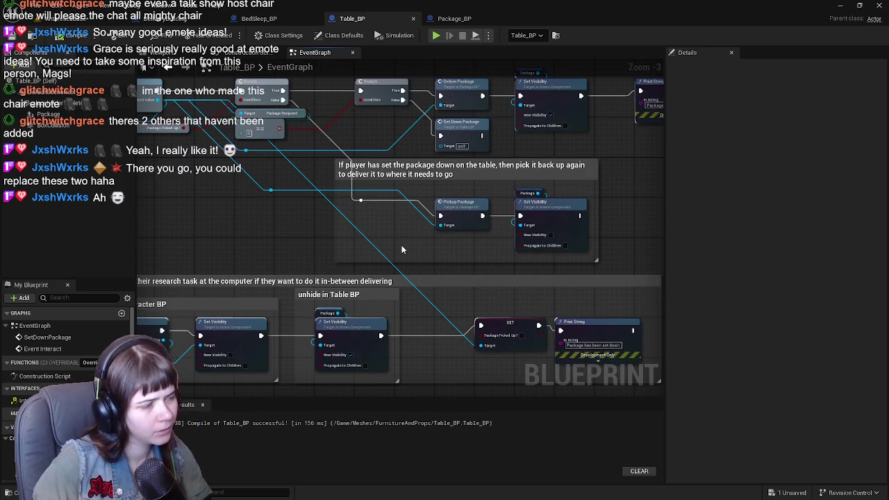
pyautogui.moveTo(405, 248)
pyautogui.mouseDown()
pyautogui.moveTo(493, 178)
pyautogui.moveTo(494, 192)
pyautogui.moveTo(609, 218)
pyautogui.moveTo(599, 224)
pyautogui.moveTo(580, 195)
pyautogui.mouseUp()
pyautogui.moveTo(568, 281)
pyautogui.mouseDown()
pyautogui.moveTo(356, 251)
pyautogui.moveTo(247, 247)
pyautogui.moveTo(354, 265)
pyautogui.mouseUp()
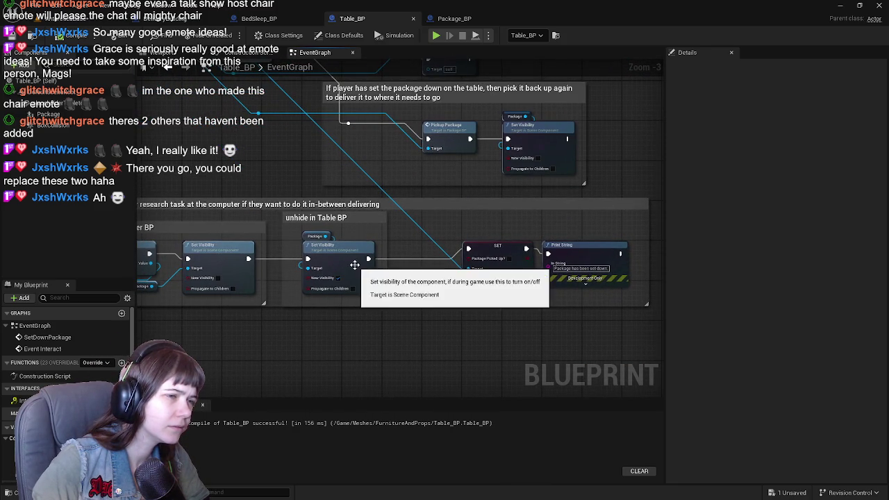
pyautogui.click(101, 21)
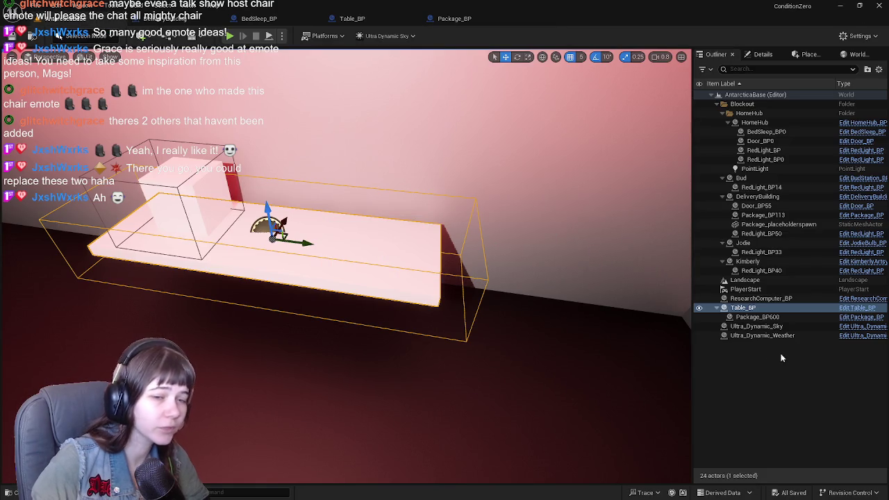
# Step: Deselect the table in the AntarcticaBase level and bring Package_BP's event graph back up
pyautogui.click(776, 360)
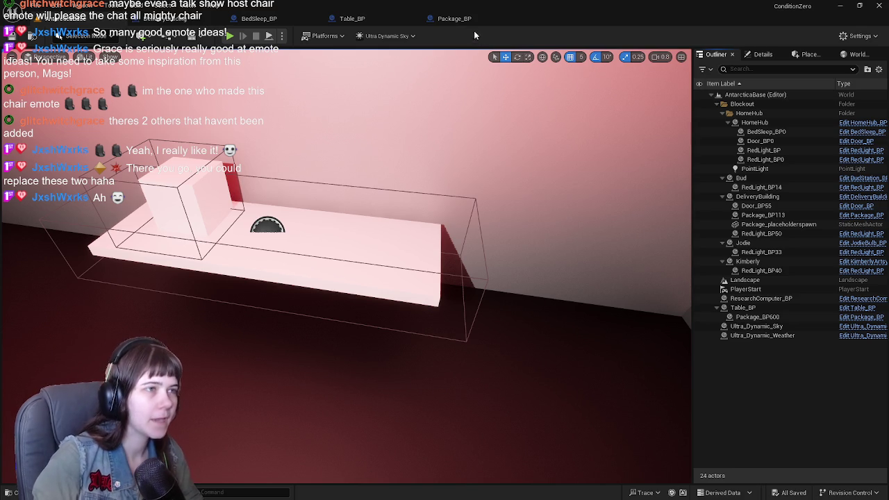
pyautogui.click(455, 19)
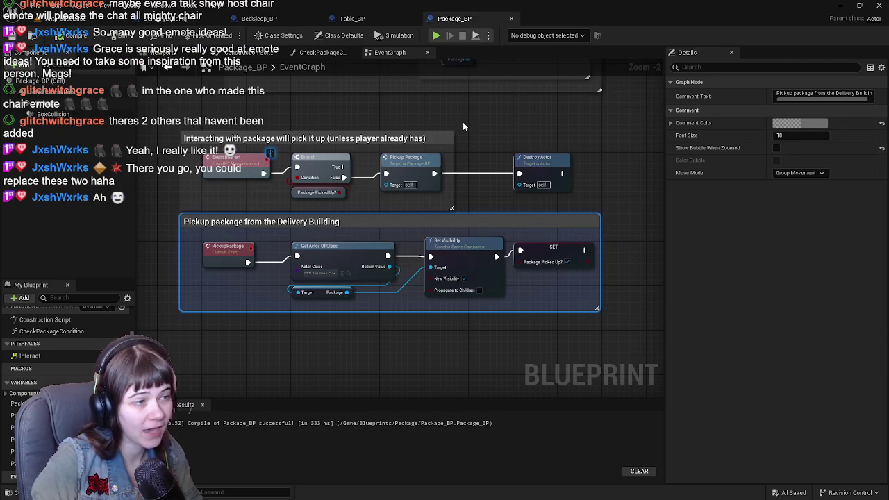
# Step: Shift the Destroy Actor node further right to make room in Package_BP's graph
pyautogui.click(436, 196)
pyautogui.scroll(1, 436, 197)
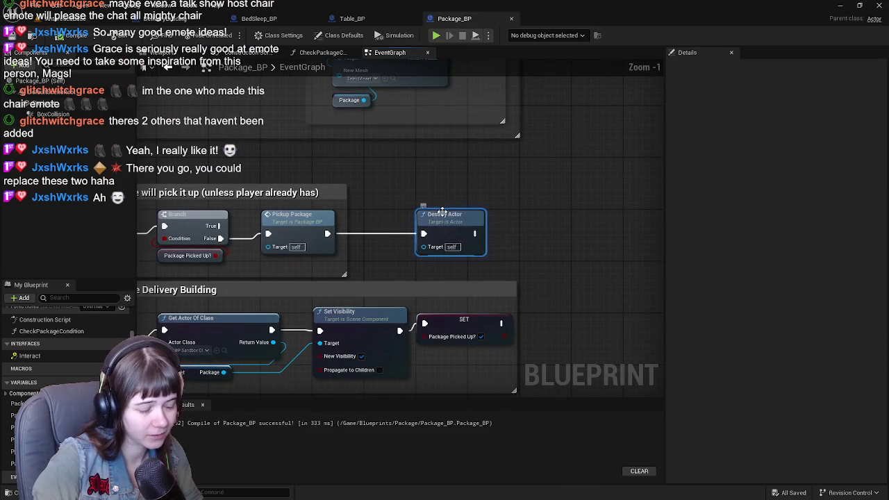
pyautogui.moveTo(460, 219); pyautogui.dragTo(496, 218)
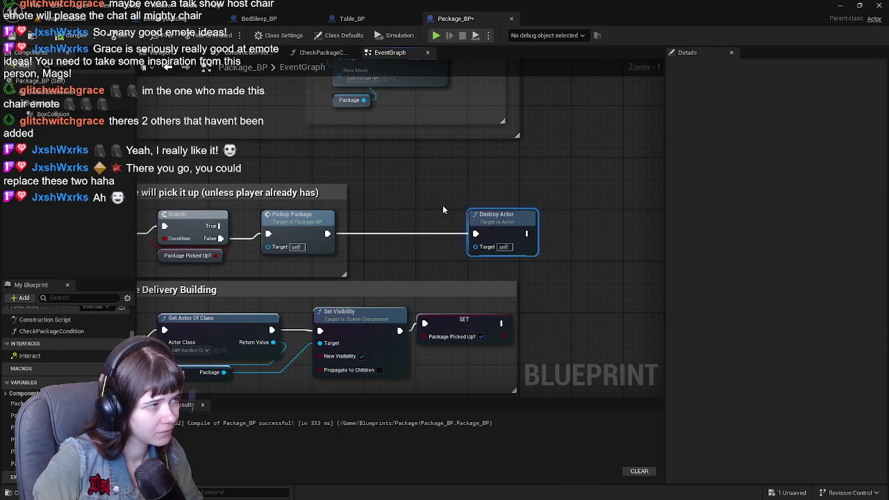
pyautogui.moveTo(496, 229); pyautogui.dragTo(547, 231)
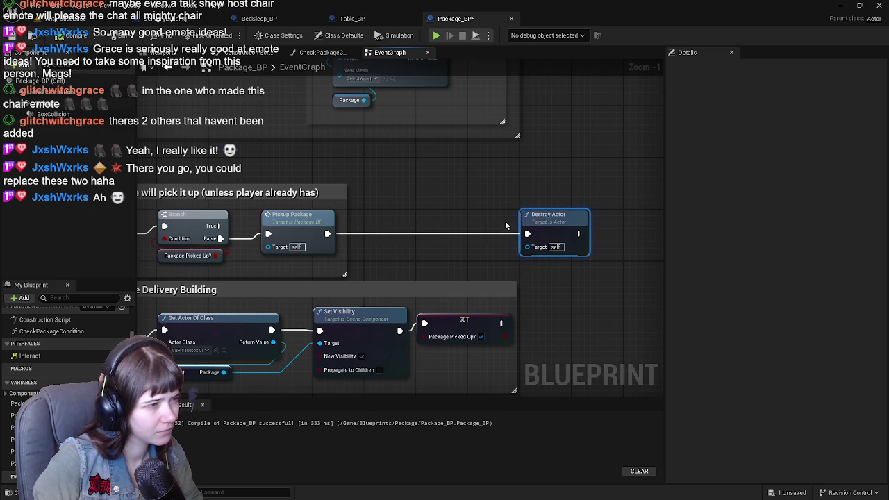
pyautogui.rightClick(409, 205)
pyautogui.click(404, 191)
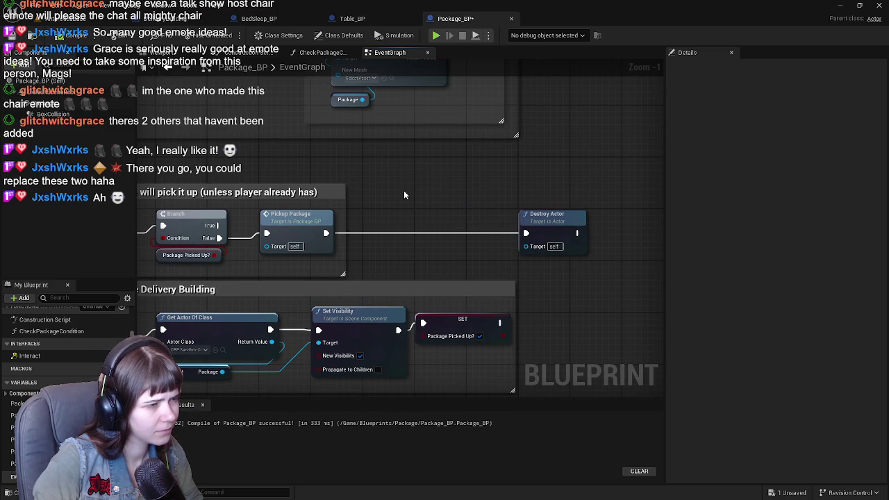
# Step: Add a Destroy Component node for Package after Pickup Package, then save all assets
pyautogui.rightClick(374, 216)
pyautogui.write('destr')
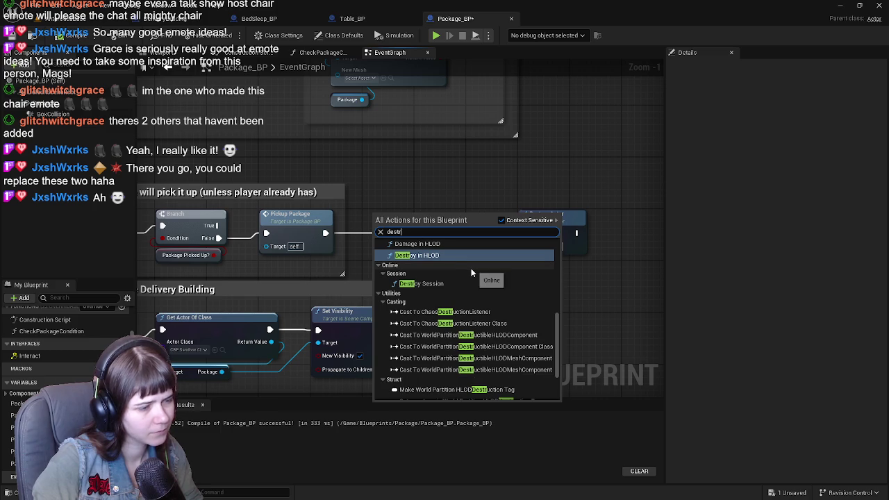
pyautogui.write('oy')
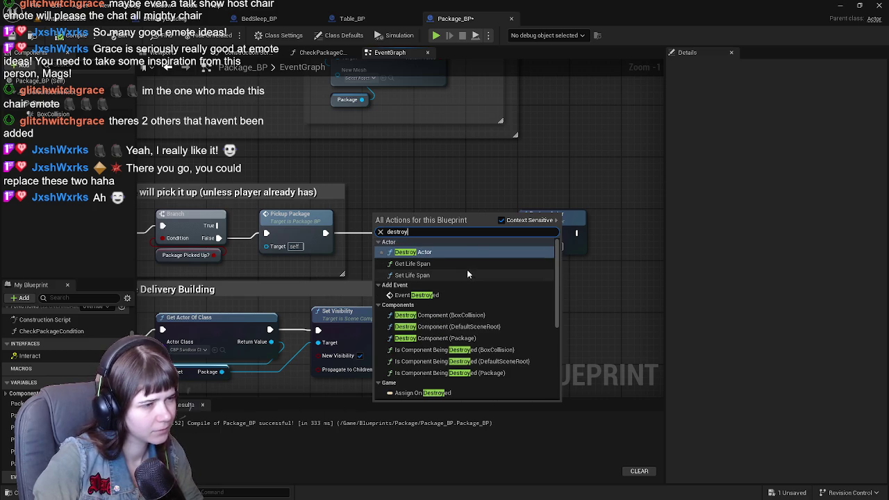
pyautogui.scroll(-1, 445, 285)
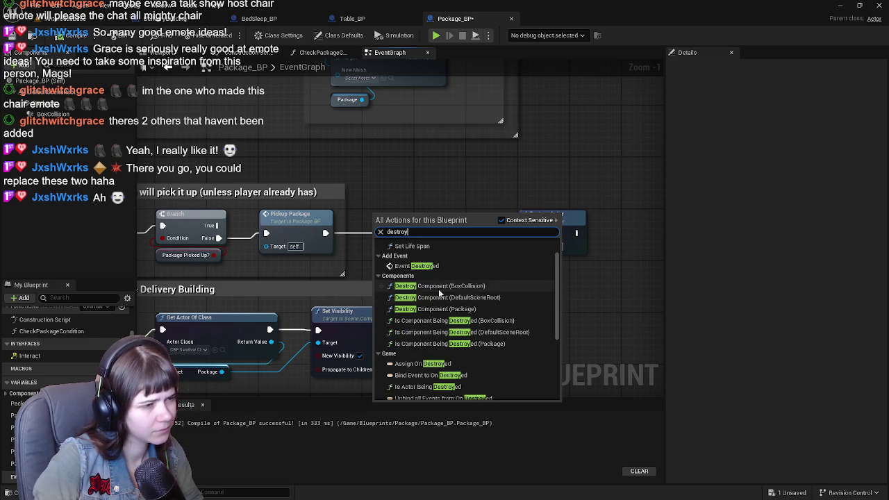
pyautogui.click(492, 310)
pyautogui.moveTo(403, 223); pyautogui.dragTo(446, 224)
pyautogui.click(392, 179)
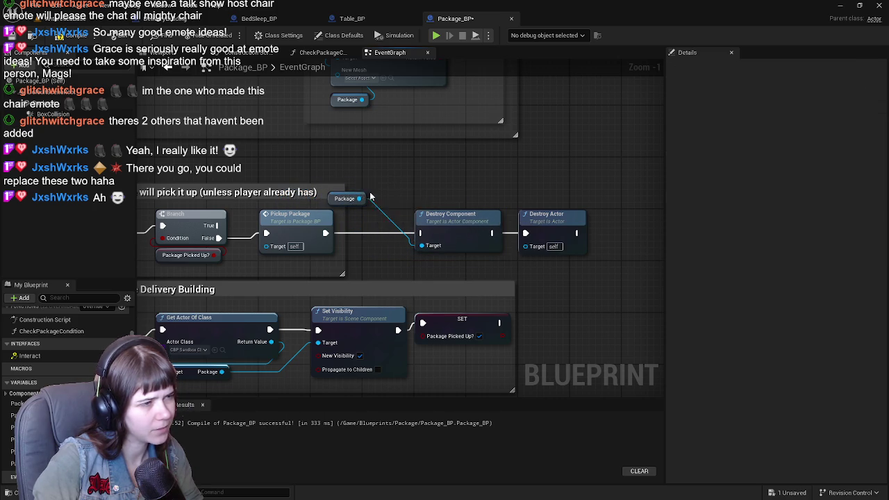
pyautogui.moveTo(368, 198); pyautogui.dragTo(452, 201)
pyautogui.moveTo(323, 238); pyautogui.dragTo(421, 234)
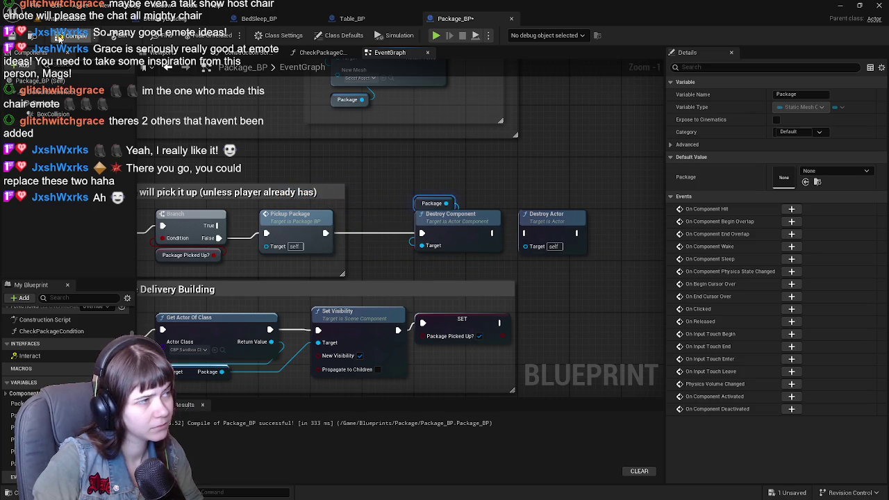
pyautogui.click(80, 19)
pyautogui.hotkey('ctrl', 's')
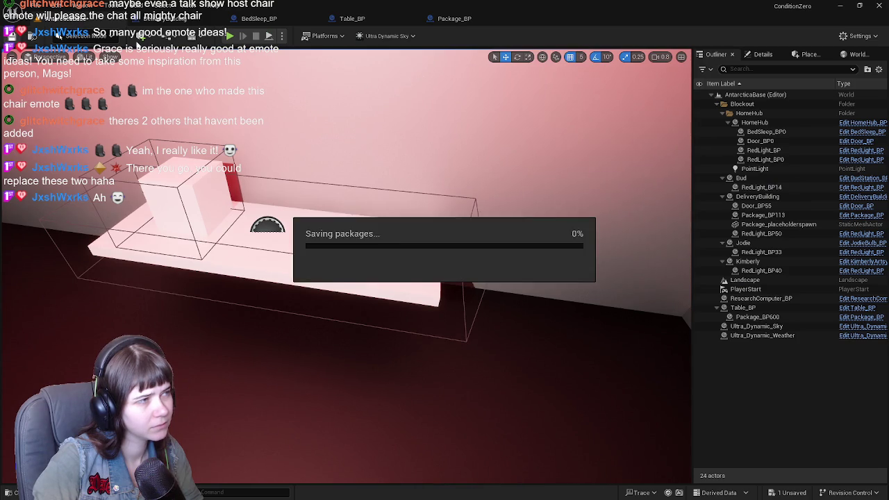
pyautogui.click(229, 36)
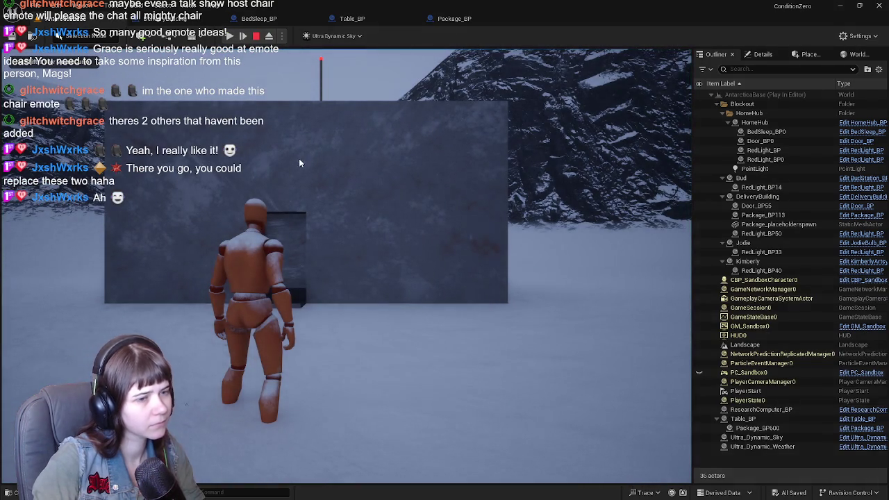
pyautogui.press('Escape')
pyautogui.click(230, 36)
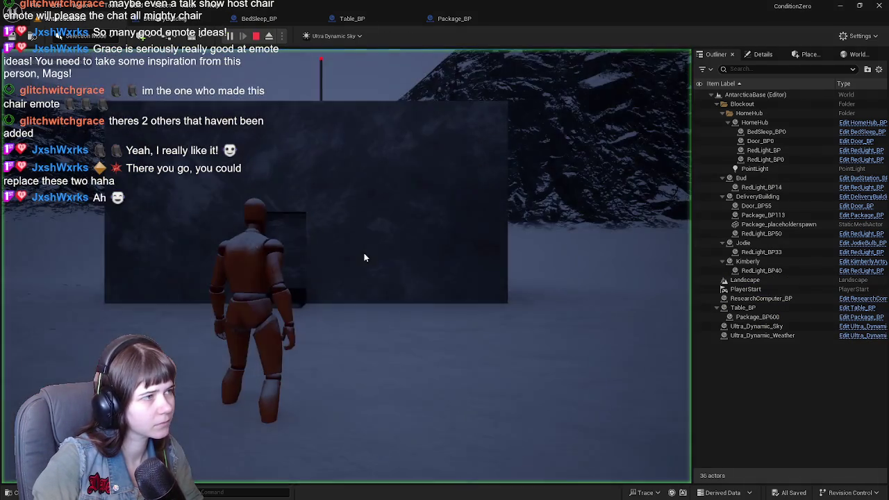
pyautogui.press('w')
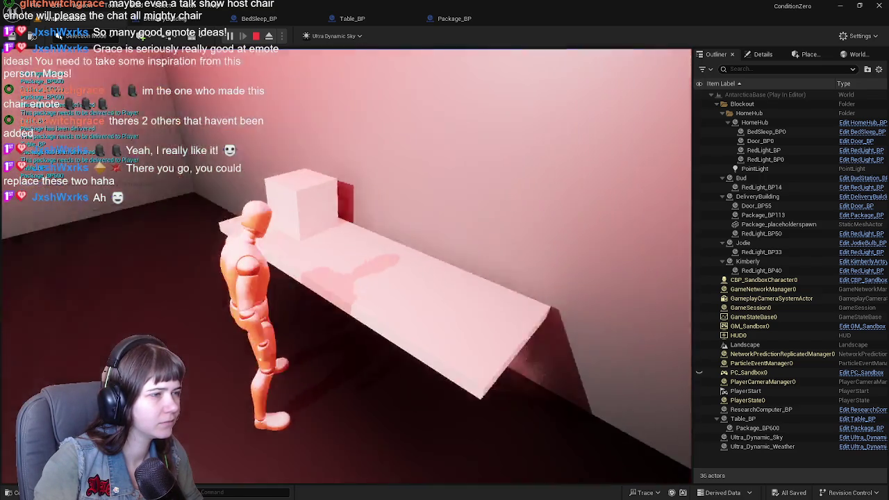
pyautogui.press('Escape')
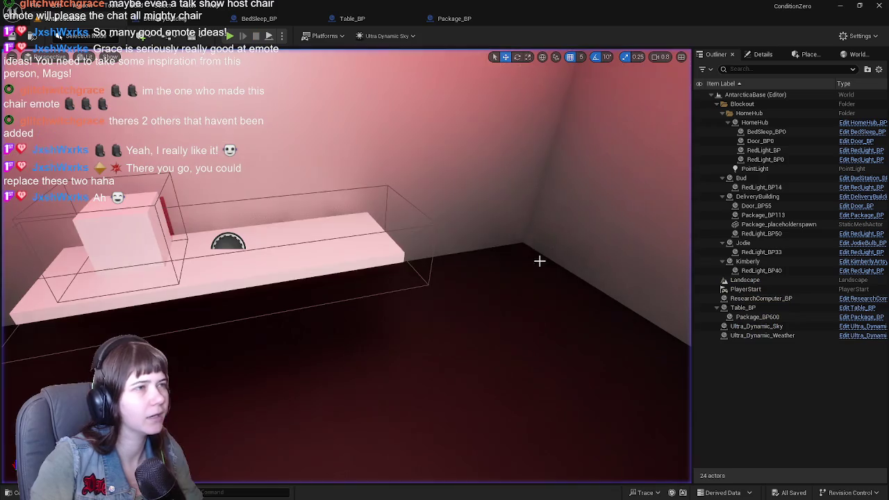
# Step: Delete the Package getter, Destroy Component and Destroy Actor nodes from Package_BP and save it
pyautogui.click(325, 265)
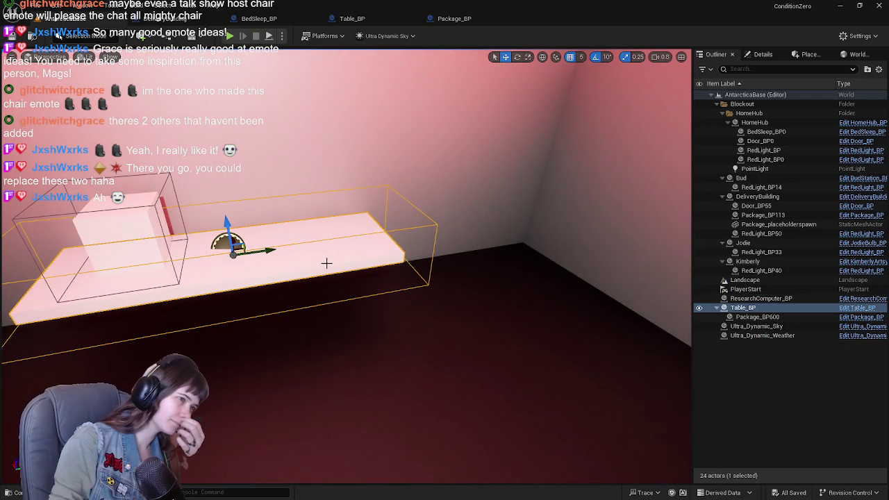
pyautogui.click(470, 20)
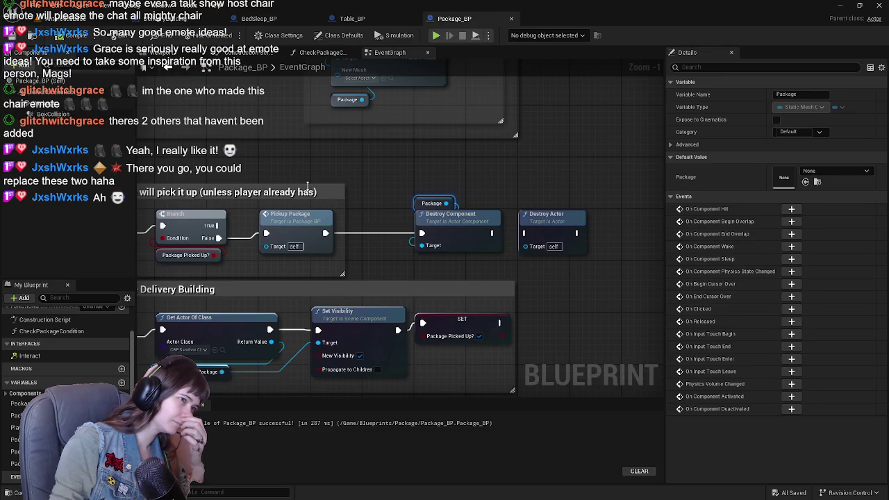
pyautogui.scroll(1, 497, 187)
pyautogui.moveTo(496, 186)
pyautogui.mouseDown()
pyautogui.moveTo(399, 208)
pyautogui.moveTo(381, 244)
pyautogui.mouseUp()
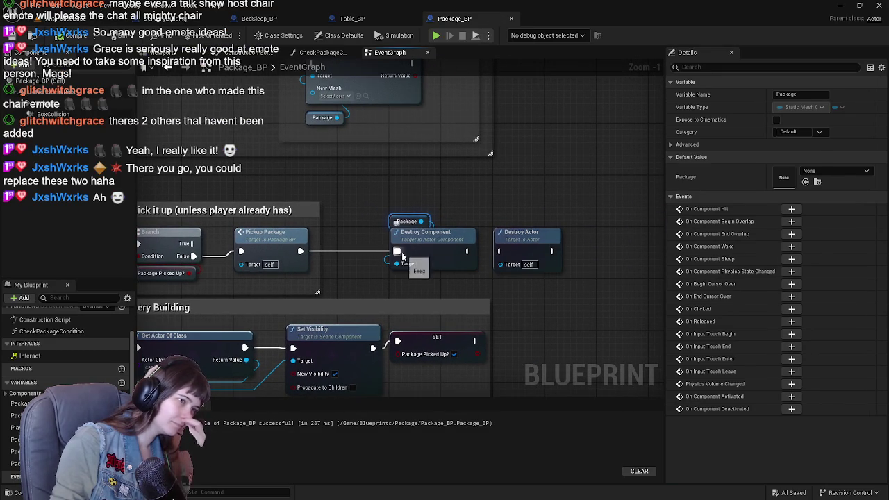
pyautogui.moveTo(385, 212)
pyautogui.mouseDown()
pyautogui.moveTo(578, 253)
pyautogui.moveTo(664, 217)
pyautogui.mouseUp()
pyautogui.press('Delete')
pyautogui.hotkey('ctrl', 's')
pyautogui.moveTo(389, 170)
pyautogui.mouseDown()
pyautogui.moveTo(443, 175)
pyautogui.moveTo(430, 159)
pyautogui.mouseUp()
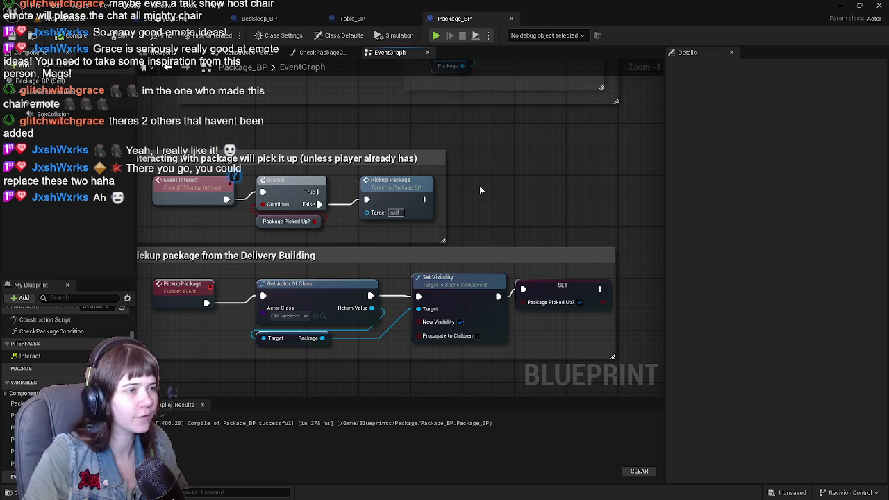
pyautogui.click(35, 26)
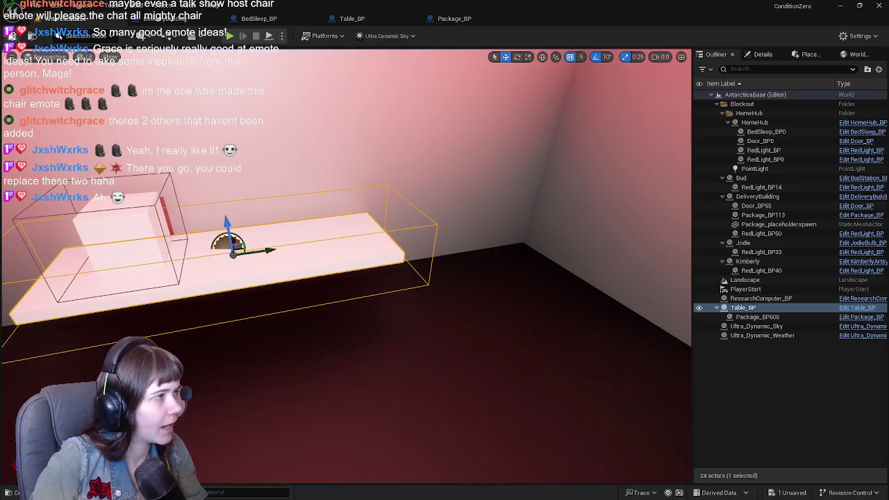
pyautogui.hotkey('alt', 'p')
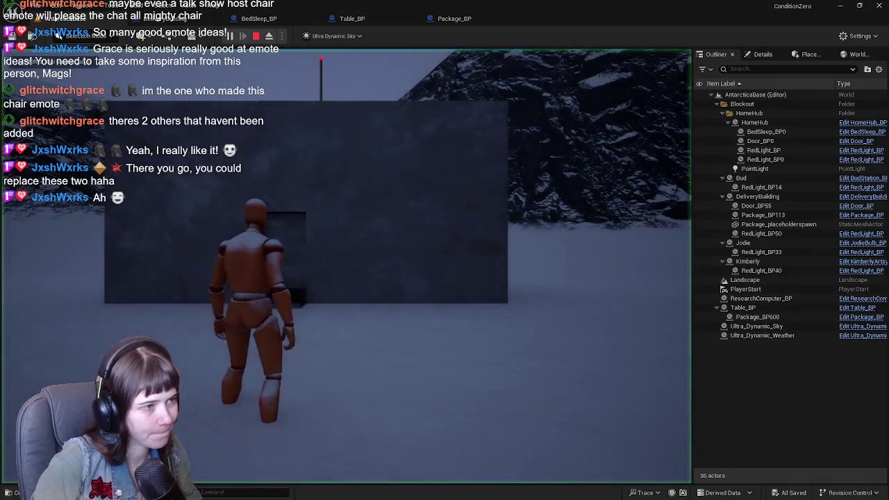
pyautogui.press('w')
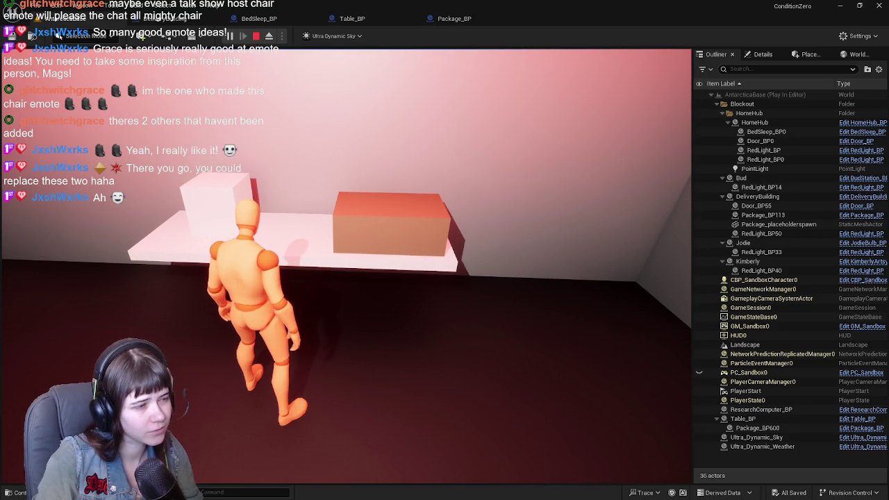
pyautogui.press('Escape')
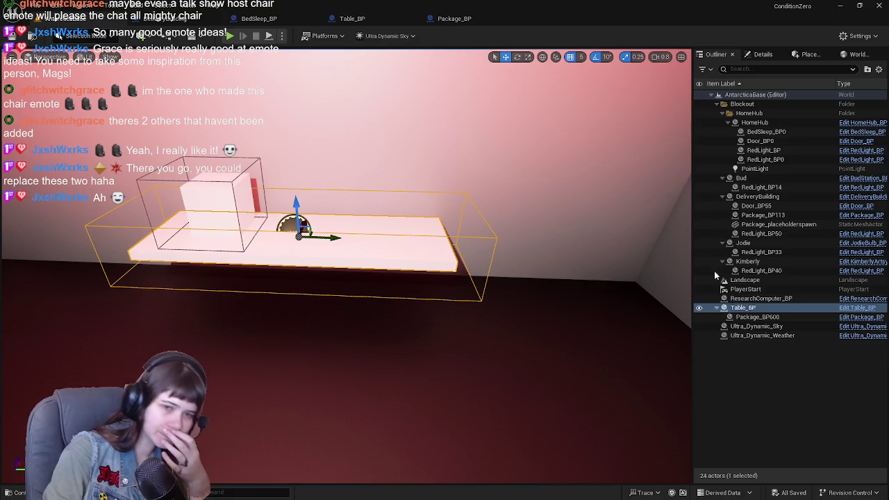
# Step: In Table_BP, toggle the BoxCollision's Hidden in Game setting and save the blueprint
pyautogui.click(862, 312)
pyautogui.scroll(-4, 309, 214)
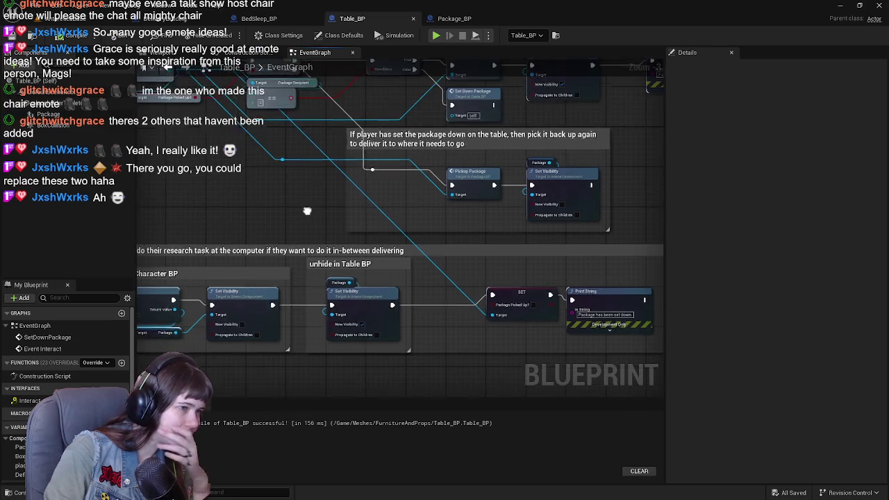
pyautogui.click(49, 114)
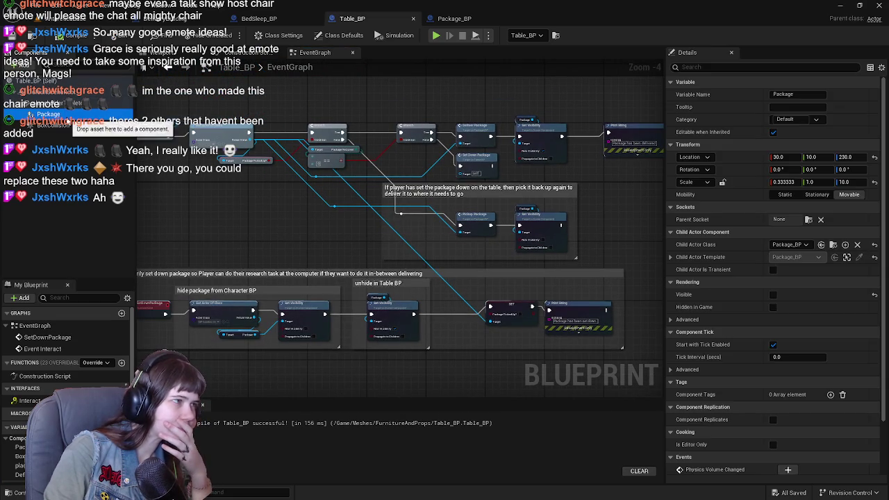
pyautogui.scroll(-2, 848, 338)
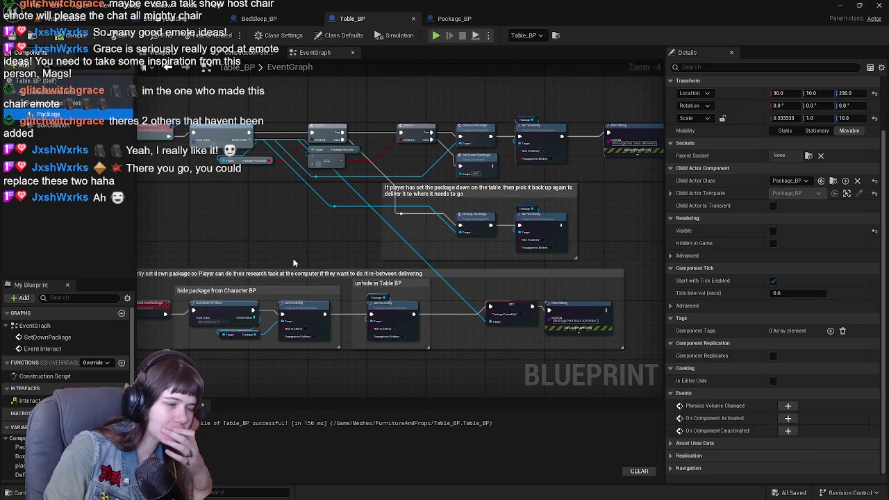
pyautogui.click(70, 129)
pyautogui.scroll(-5, 805, 373)
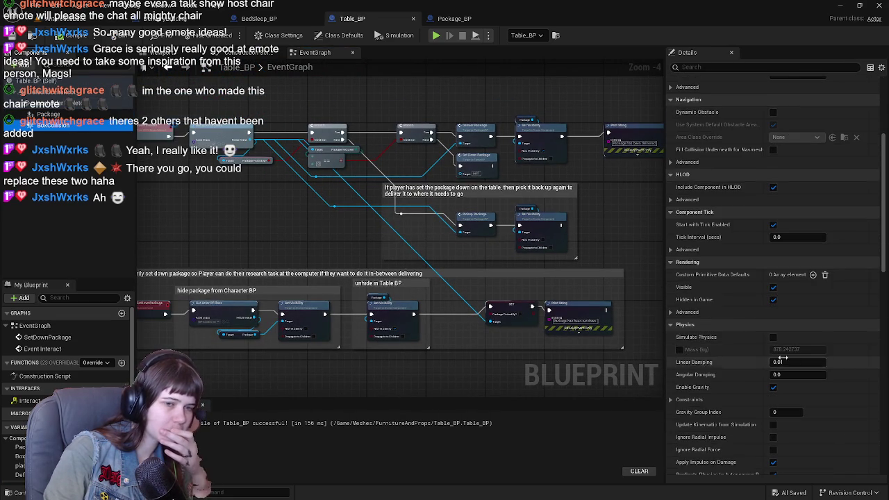
pyautogui.click(773, 299)
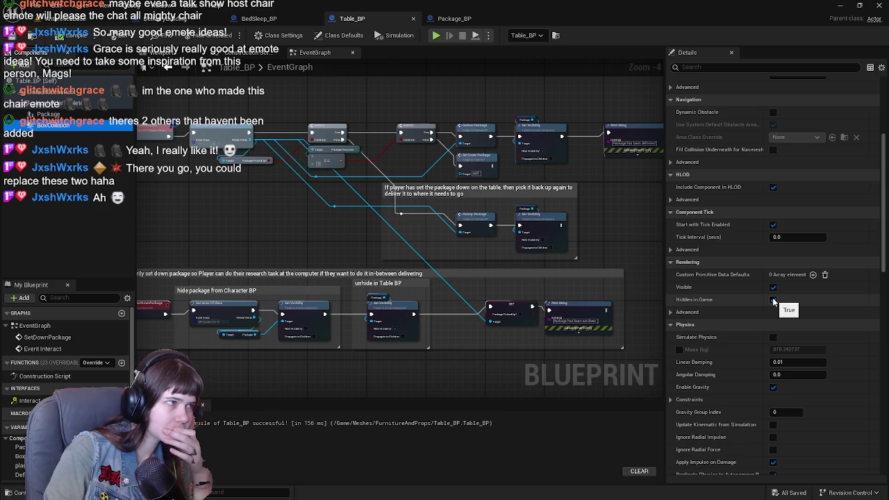
pyautogui.click(773, 301)
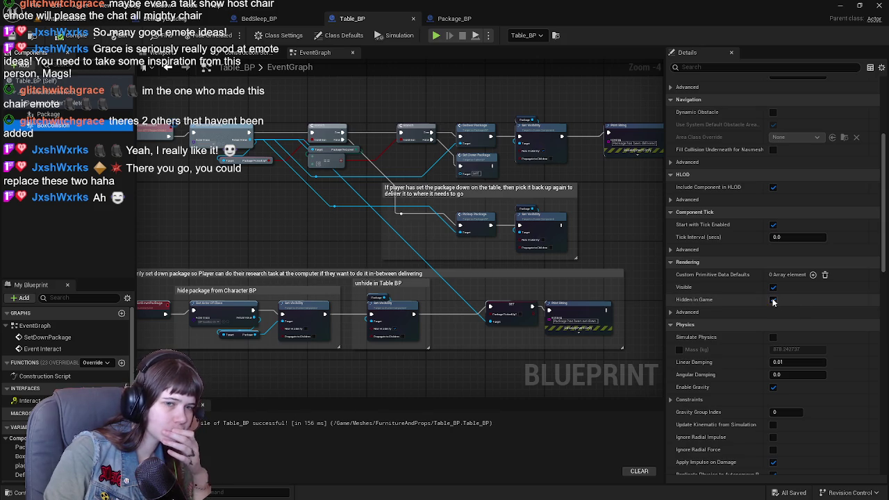
pyautogui.click(14, 35)
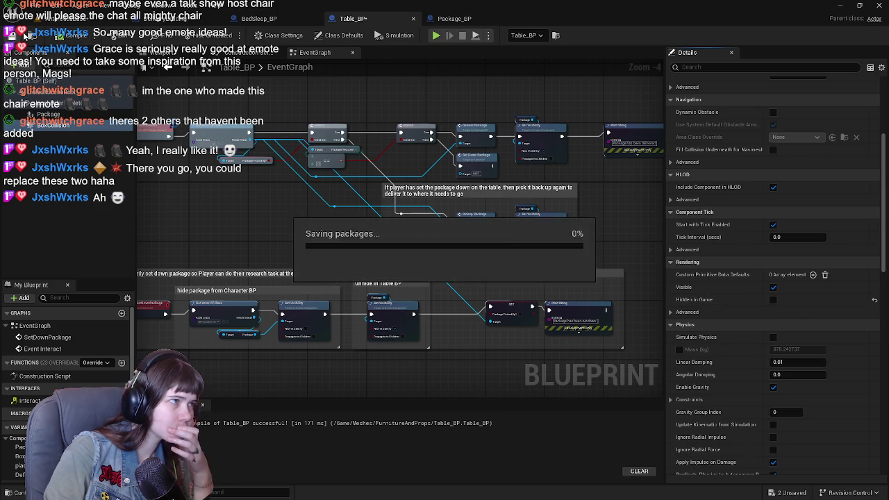
# Step: Check a Table_BP component's mesh settings, save all assets, and start a playtest
pyautogui.click(61, 20)
pyautogui.click(459, 21)
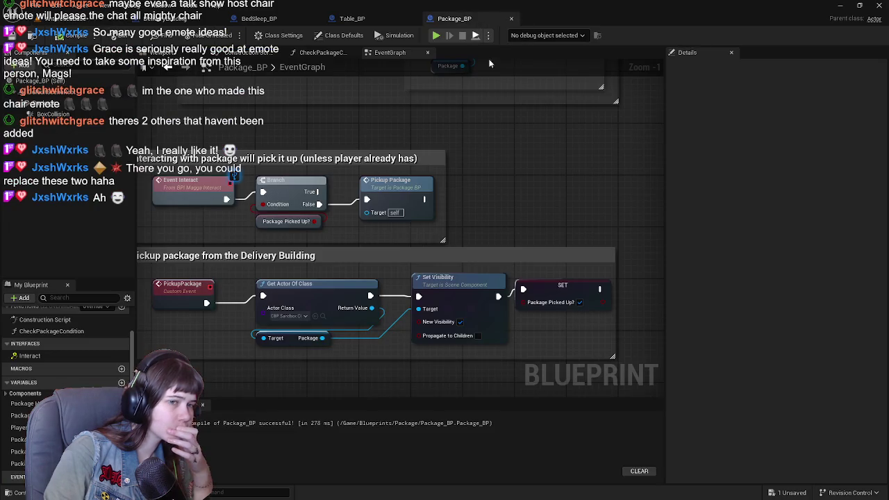
pyautogui.click(352, 19)
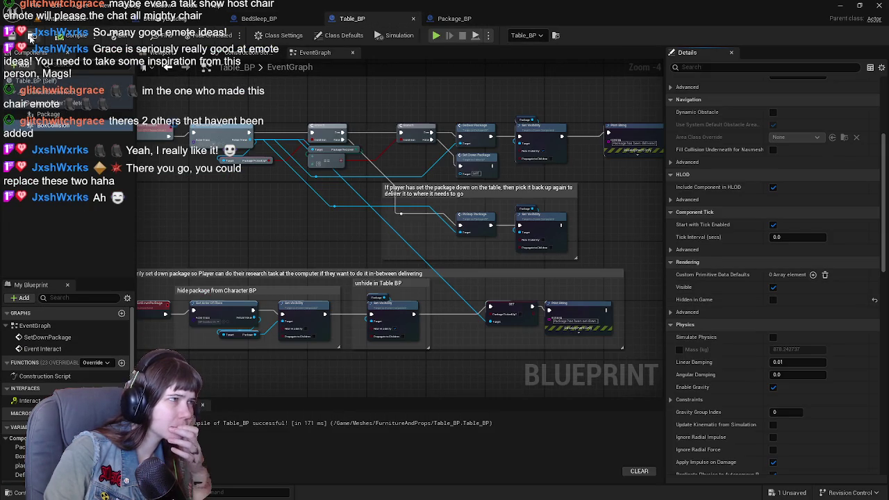
pyautogui.click(62, 103)
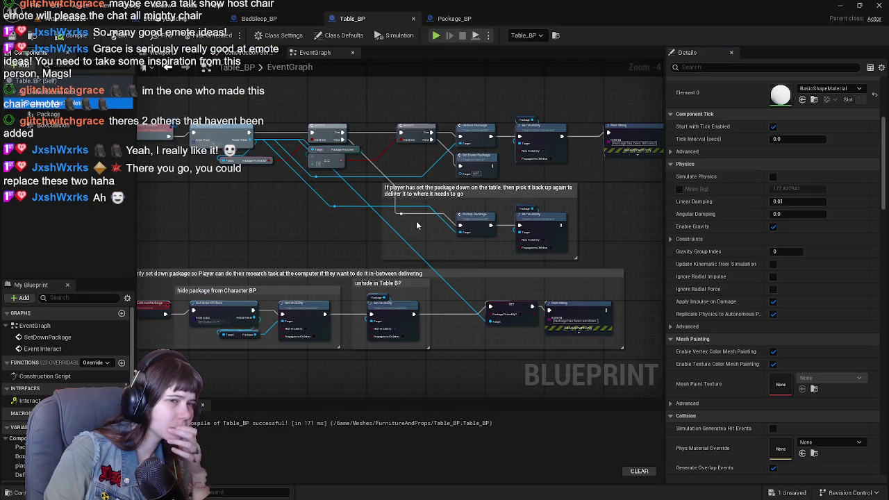
pyautogui.scroll(-7, 843, 422)
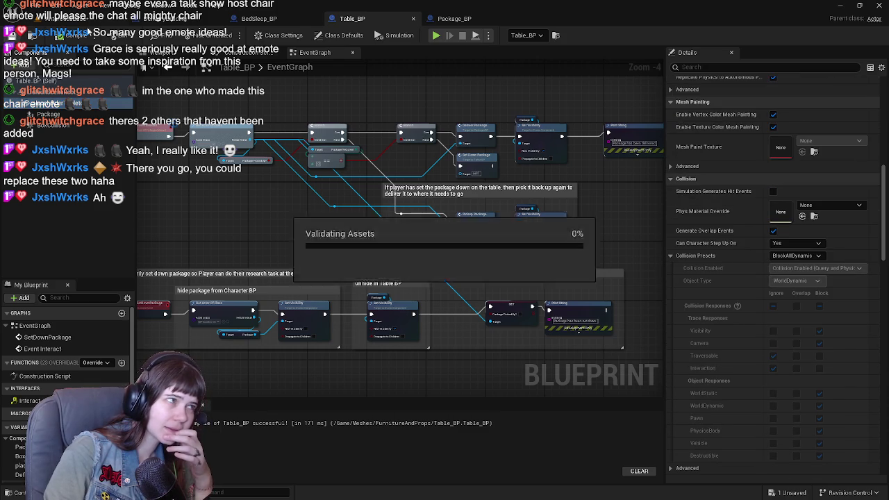
pyautogui.click(180, 21)
pyautogui.hotkey('ctrl', 'shift', 's')
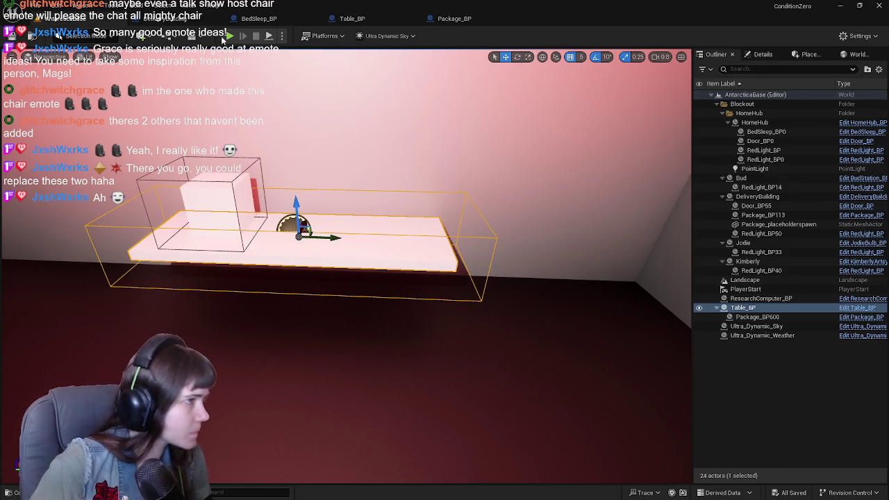
pyautogui.hotkey('alt', 'p')
# Step: Test the table interaction in Play in Editor, stop, and reopen the Package_BP graph
pyautogui.press('w')
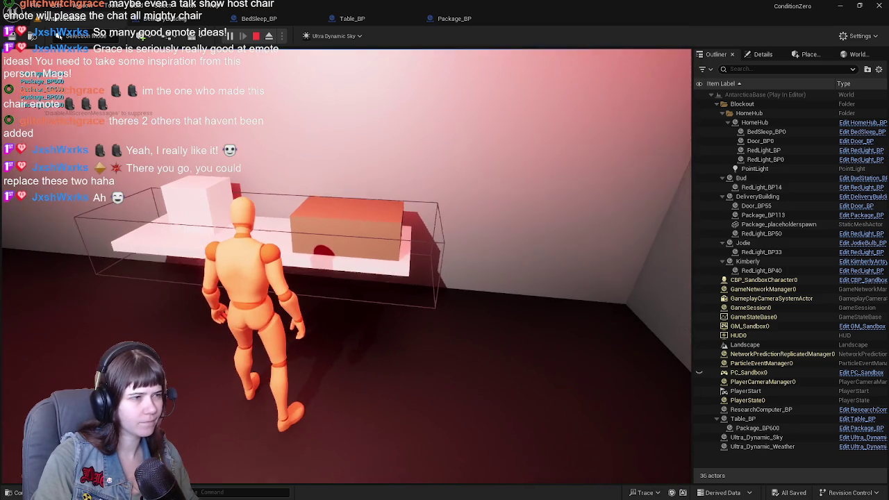
pyautogui.press('Escape')
pyautogui.click(448, 20)
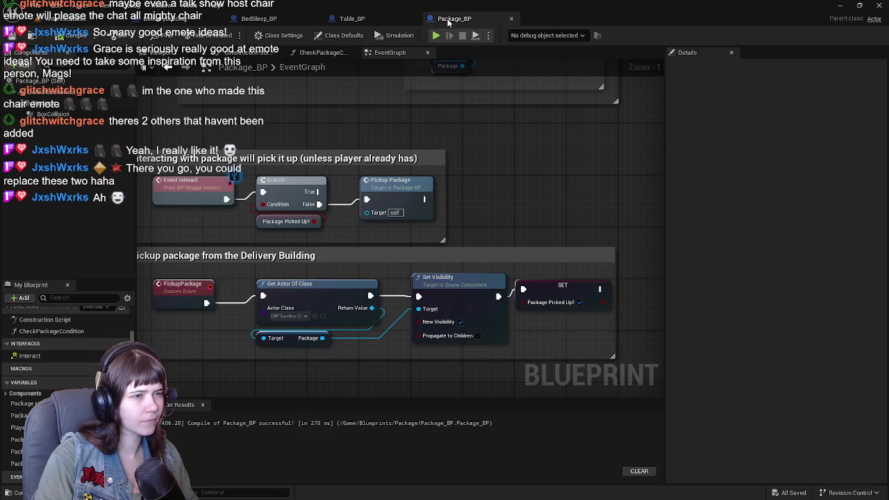
# Step: Tick Visible on Table_BP's Package component so the box shows on the tabletop
pyautogui.click(353, 19)
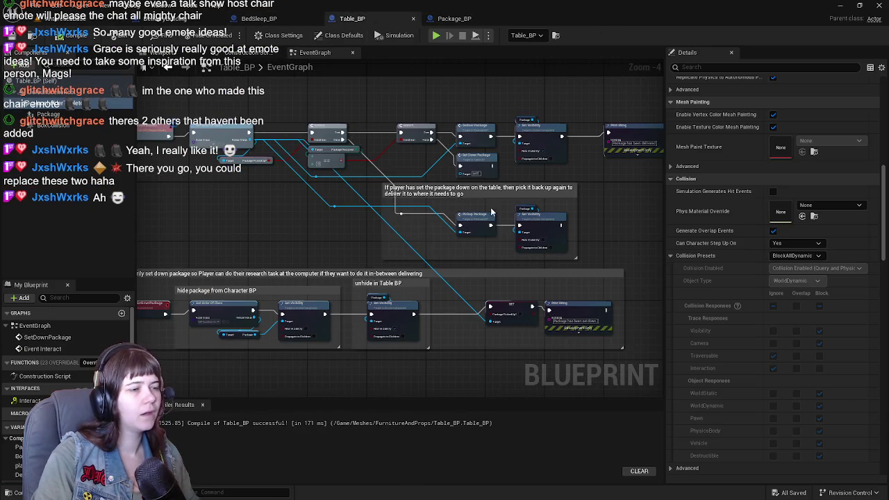
pyautogui.click(164, 53)
pyautogui.moveTo(417, 209); pyautogui.dragTo(386, 186)
pyautogui.click(311, 207)
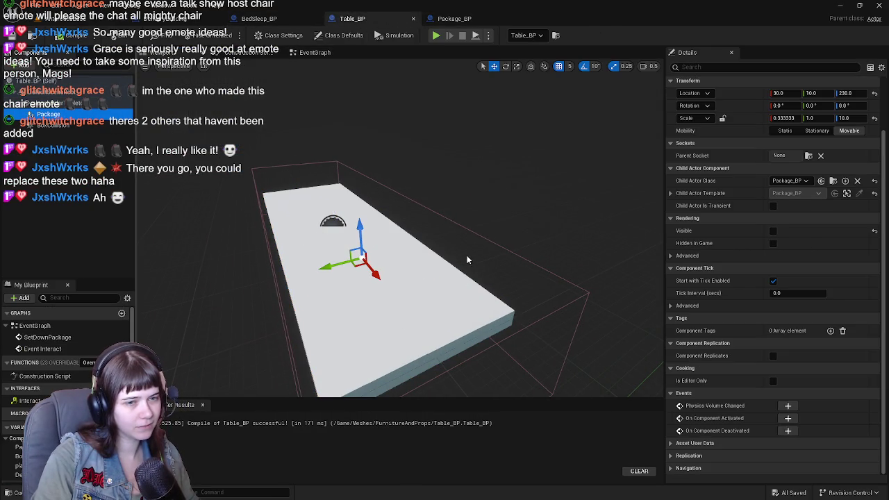
pyautogui.click(773, 231)
pyautogui.moveTo(487, 243); pyautogui.dragTo(418, 224)
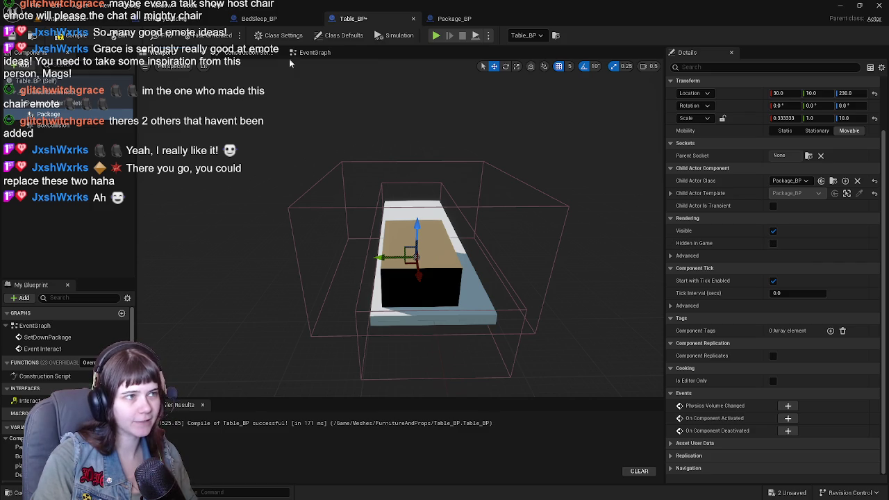
# Step: Add a Package reference to Table_BP's event graph and drag a wire from it
pyautogui.click(315, 52)
pyautogui.scroll(2, 461, 112)
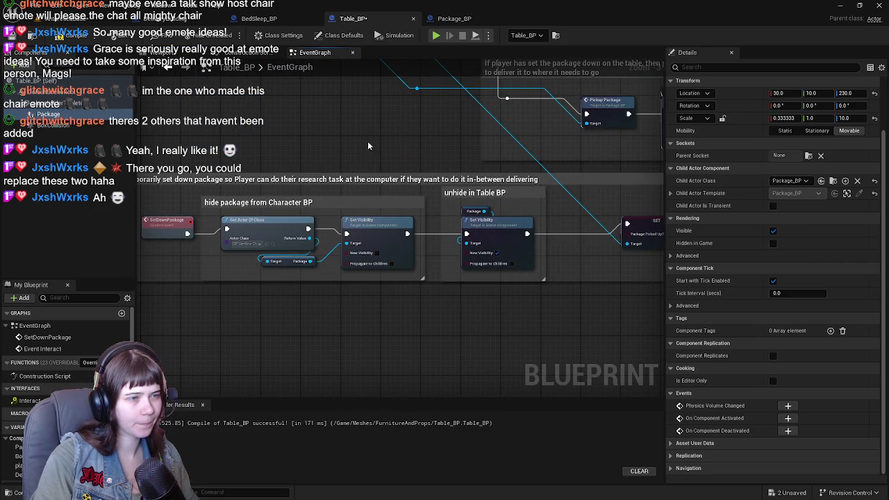
pyautogui.moveTo(49, 114)
pyautogui.mouseDown()
pyautogui.moveTo(209, 209)
pyautogui.moveTo(376, 289)
pyautogui.moveTo(443, 289)
pyautogui.mouseUp()
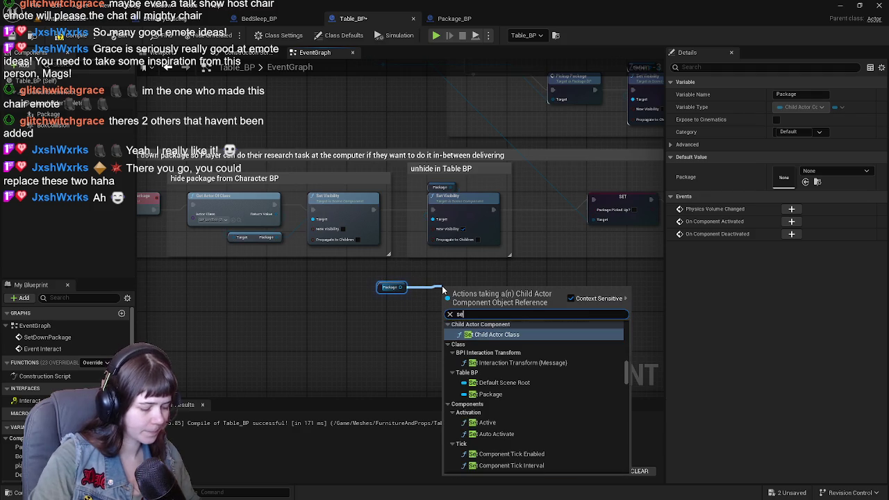
# Step: Add Set Hidden in Game for Package, wired between the unhide step and SET
pyautogui.write('set hidden')
pyautogui.press('Return')
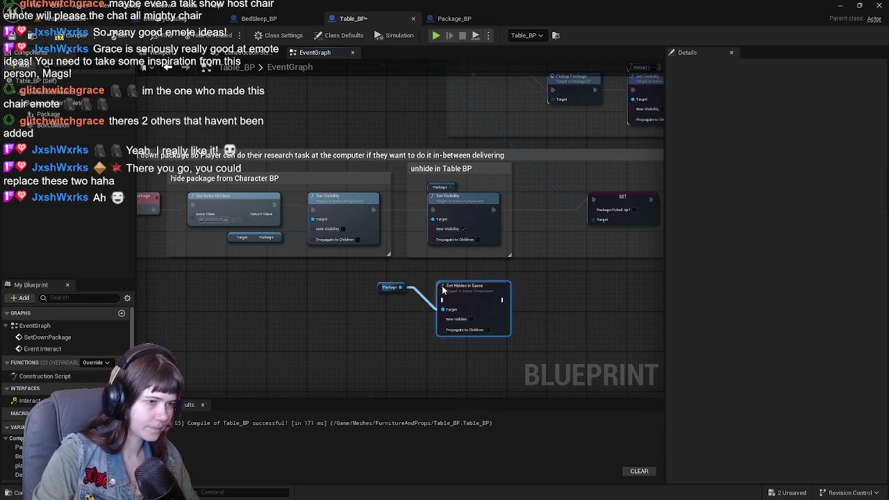
pyautogui.scroll(2, 442, 287)
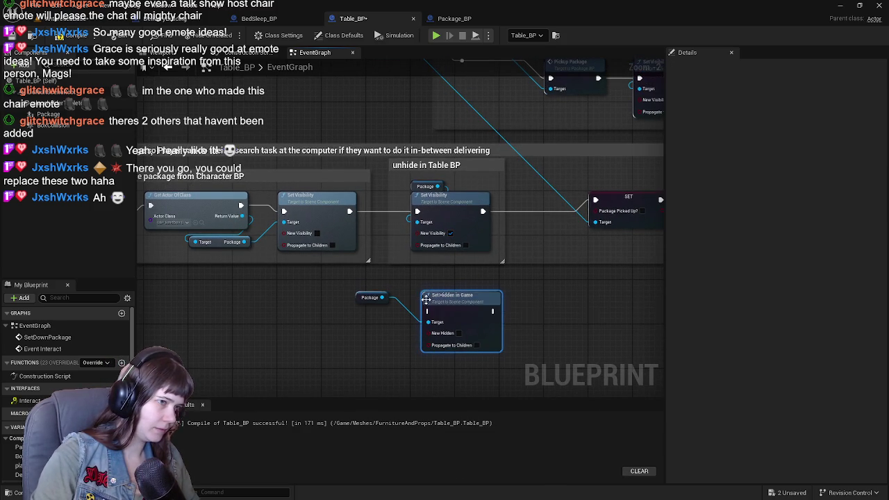
pyautogui.moveTo(447, 299); pyautogui.dragTo(436, 288)
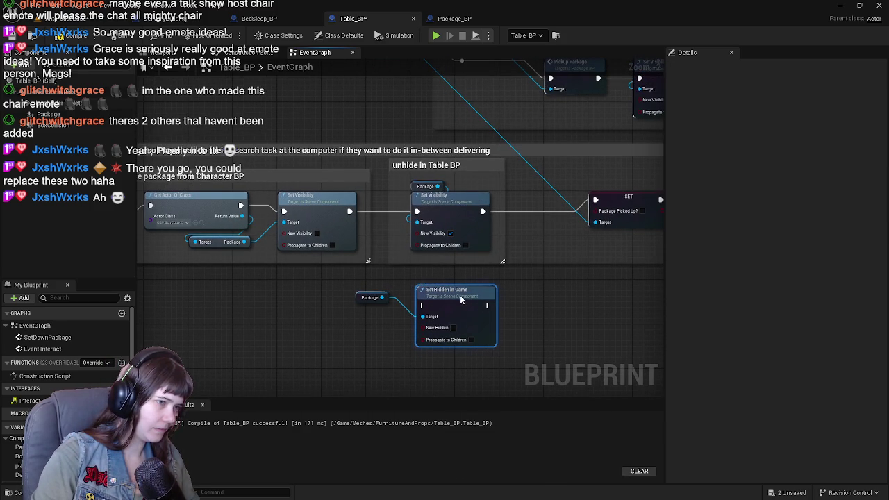
pyautogui.moveTo(358, 299); pyautogui.dragTo(383, 339)
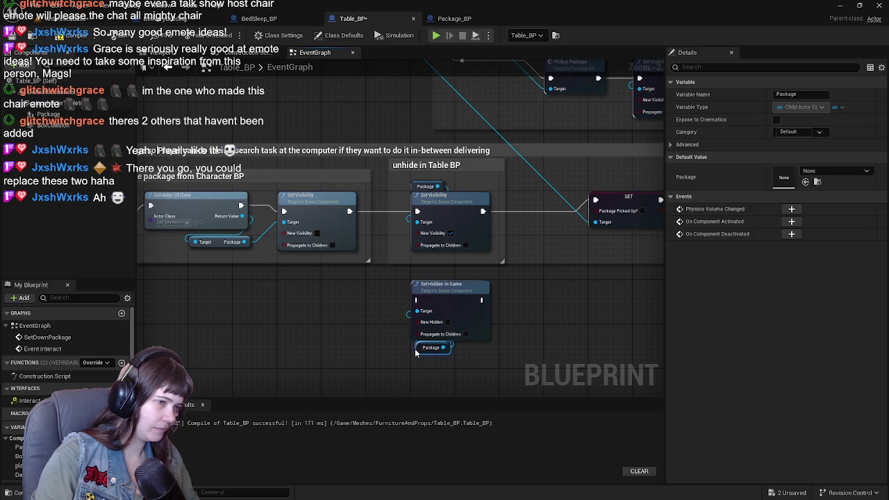
pyautogui.moveTo(346, 226)
pyautogui.mouseDown()
pyautogui.moveTo(296, 239)
pyautogui.moveTo(306, 238)
pyautogui.mouseUp()
pyautogui.moveTo(363, 316); pyautogui.dragTo(365, 314)
pyautogui.moveTo(431, 313)
pyautogui.mouseDown()
pyautogui.moveTo(472, 306)
pyautogui.moveTo(545, 213)
pyautogui.mouseUp()
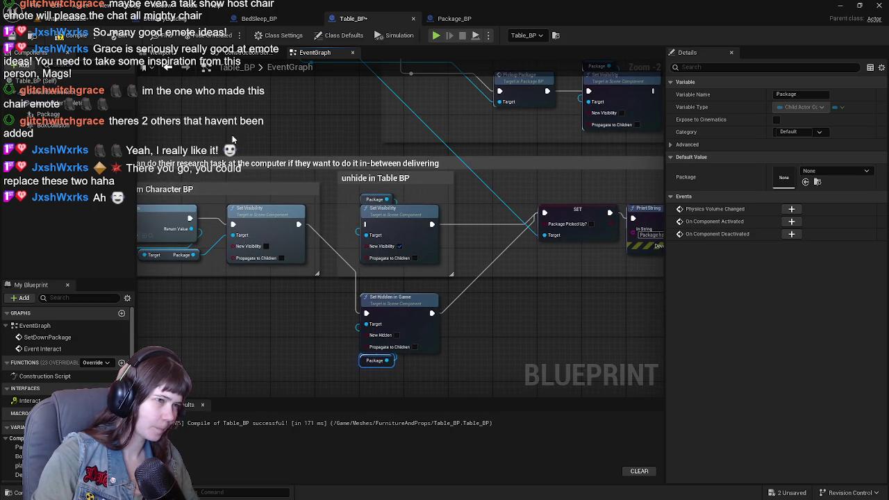
pyautogui.moveTo(218, 211); pyautogui.dragTo(277, 145)
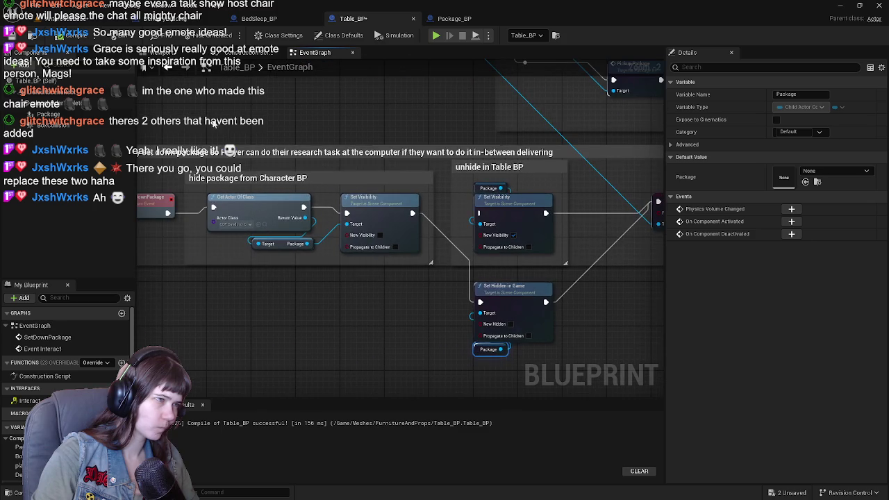
pyautogui.moveTo(371, 132); pyautogui.dragTo(276, 132)
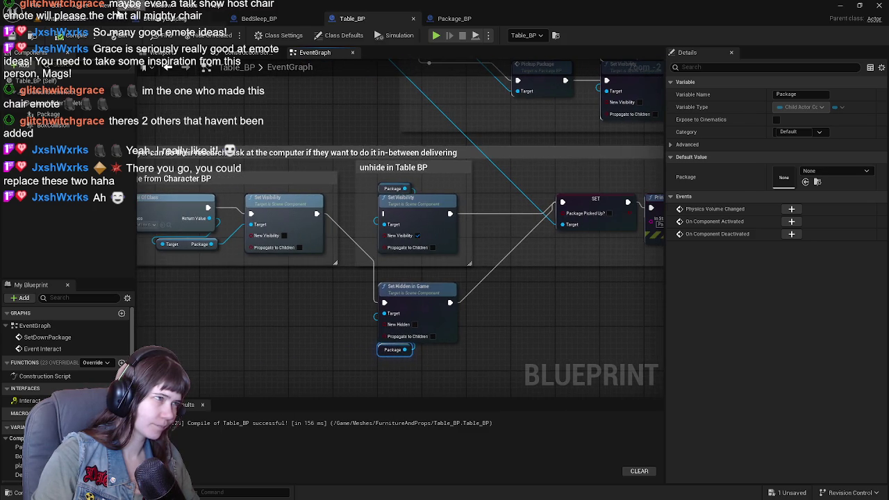
# Step: Check the Package component's settings, save the level, and start a playtest
pyautogui.click(81, 19)
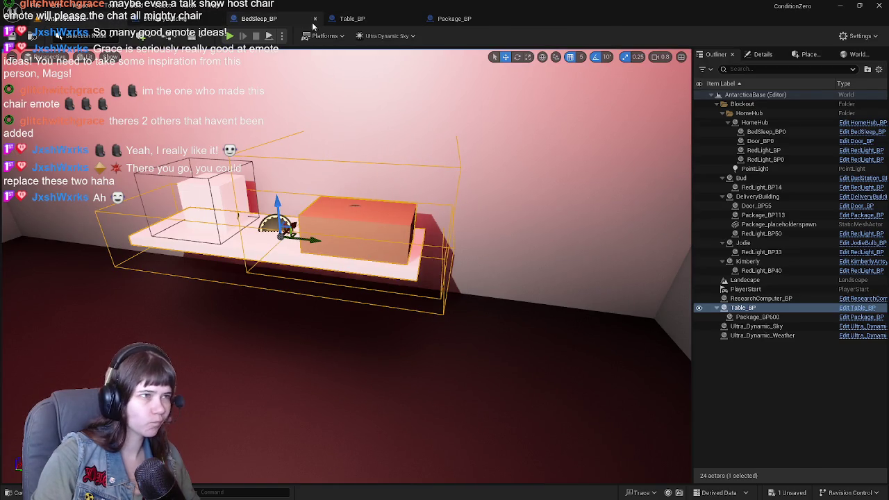
pyautogui.click(352, 19)
pyautogui.click(167, 53)
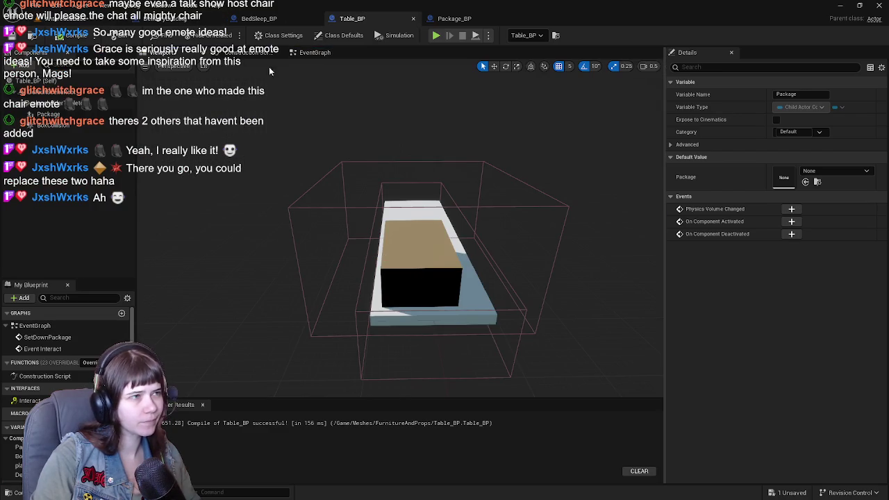
pyautogui.click(313, 52)
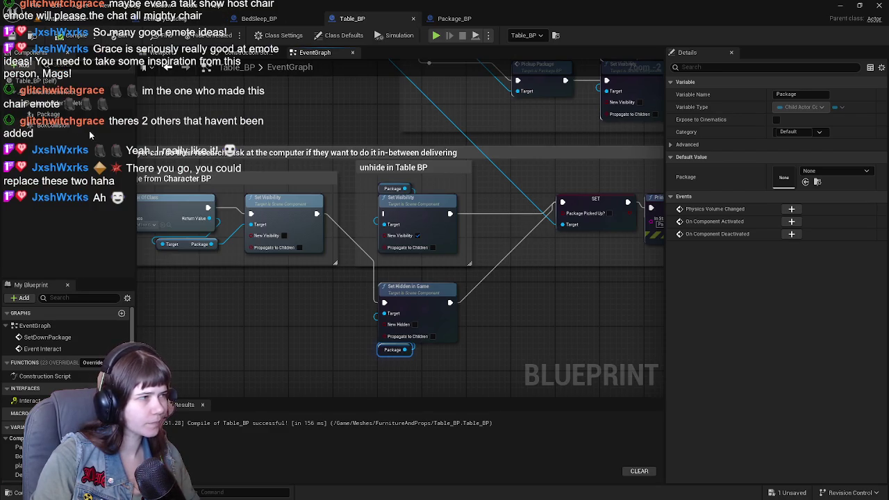
pyautogui.click(49, 114)
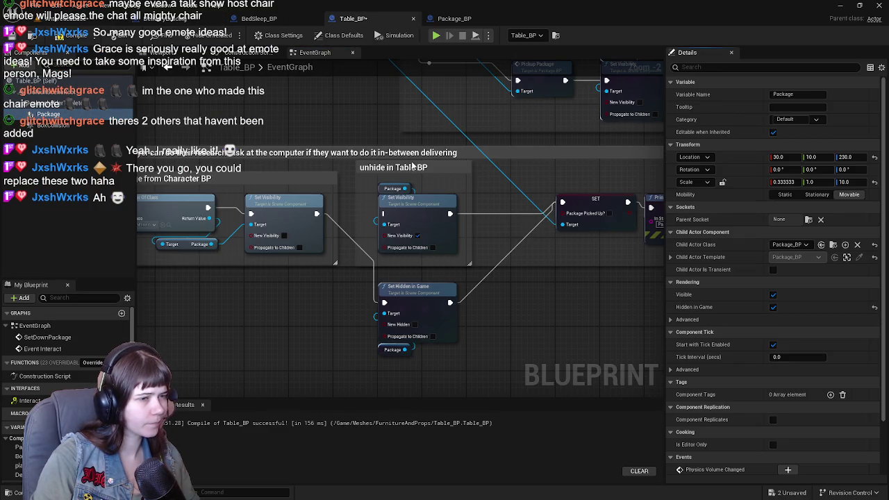
pyautogui.click(67, 18)
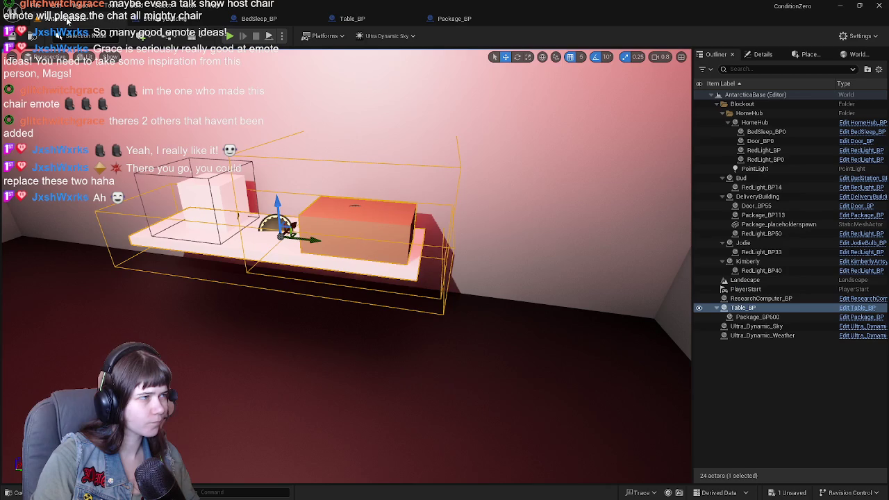
pyautogui.click(9, 36)
pyautogui.hotkey('alt', 'p')
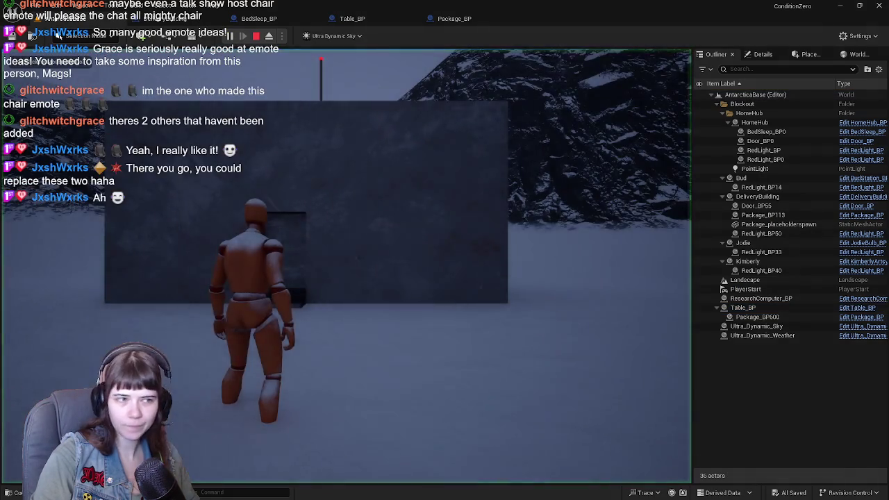
# Step: Playtest carrying the package to the table, then stop the session with Esc
pyautogui.press('w')
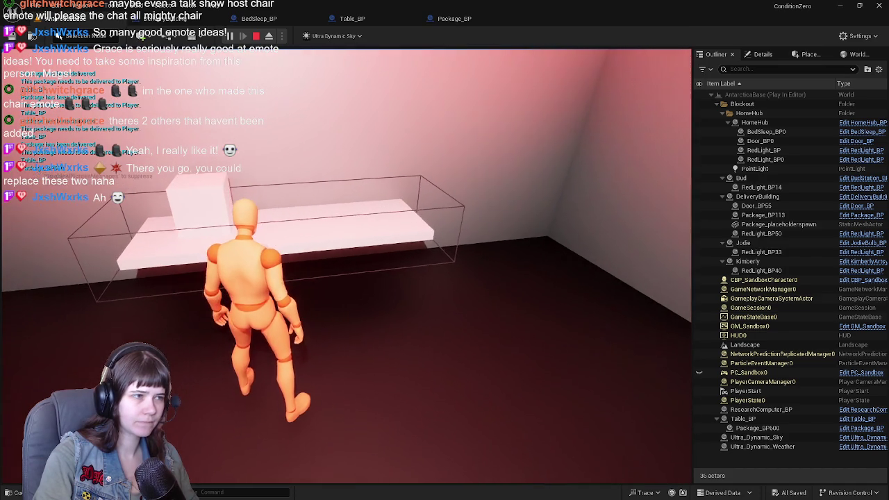
pyautogui.press('Escape')
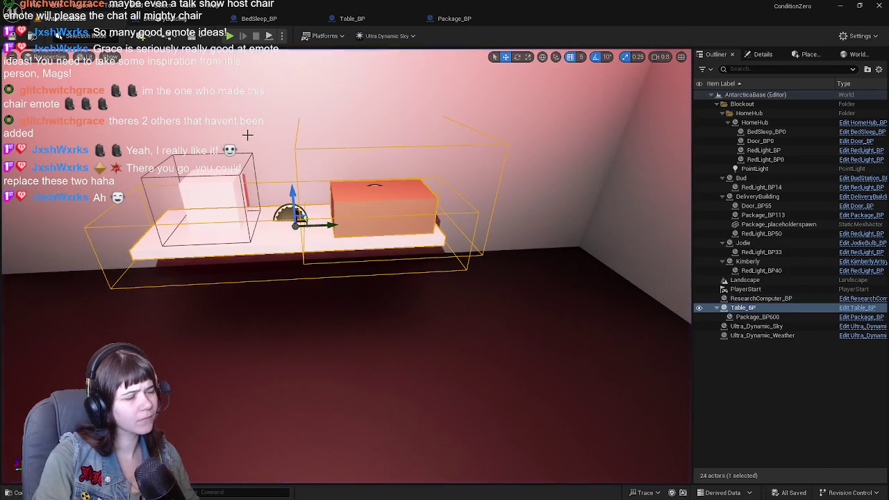
# Step: Hide Table_BP's BoxCollision in game and stop its Package component being hidden in game
pyautogui.click(856, 310)
pyautogui.click(68, 129)
pyautogui.scroll(-5, 773, 312)
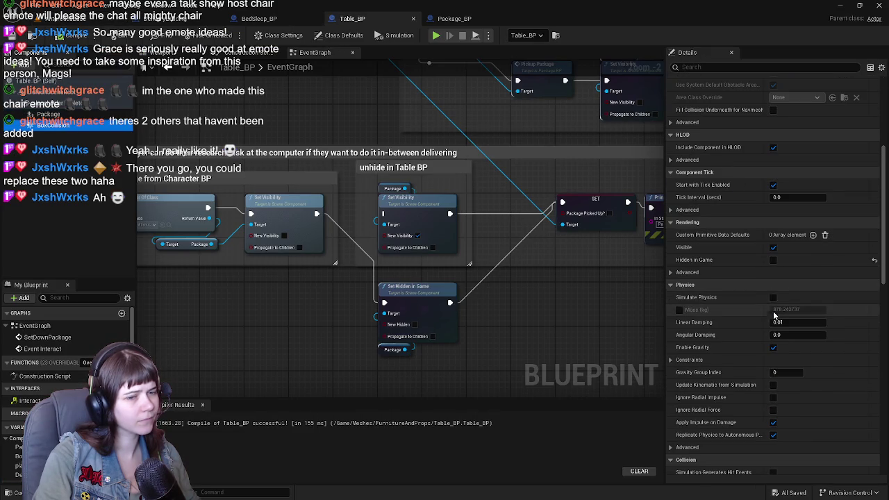
pyautogui.click(773, 259)
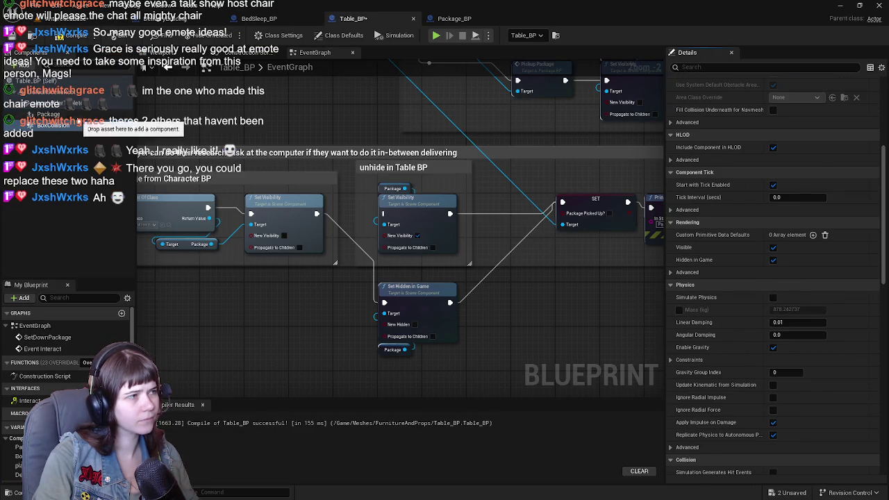
pyautogui.click(48, 114)
pyautogui.click(774, 244)
pyautogui.click(774, 244)
pyautogui.click(184, 52)
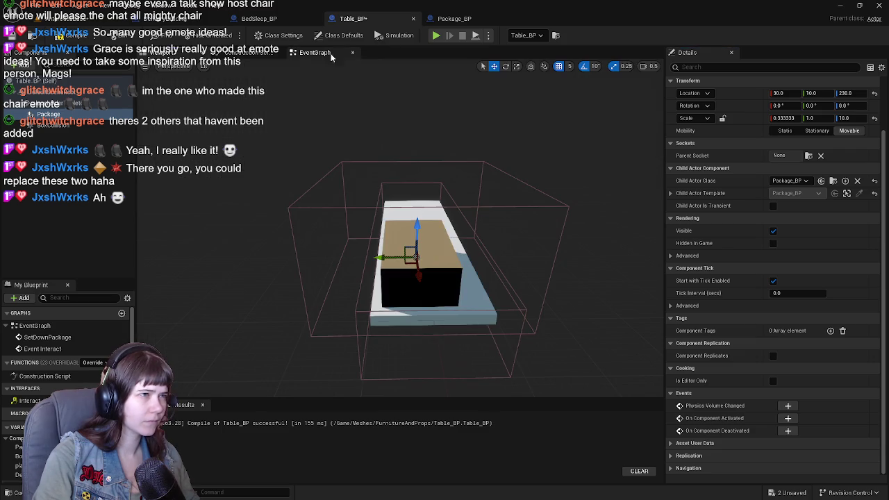
# Step: Delete Set Hidden in Game and its Package node, wiring unhide straight into SET
pyautogui.click(315, 52)
pyautogui.moveTo(429, 349); pyautogui.dragTo(420, 325)
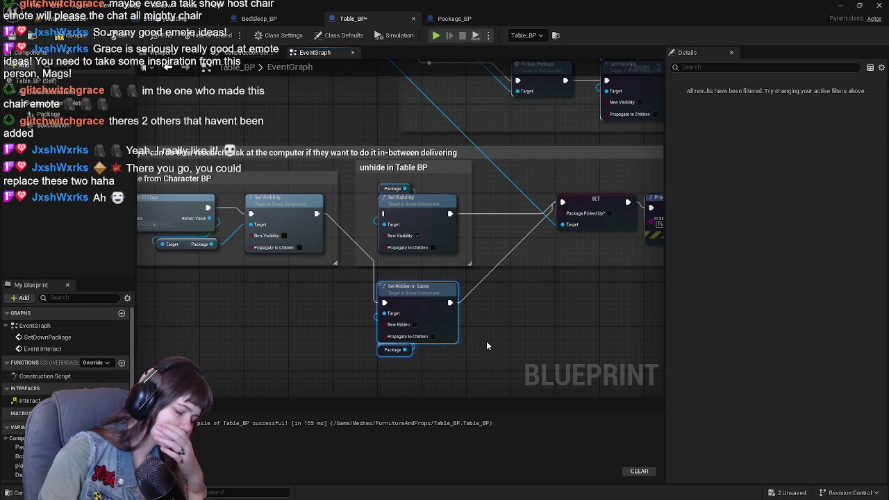
pyautogui.press('Delete')
pyautogui.moveTo(315, 213)
pyautogui.mouseDown()
pyautogui.moveTo(389, 221)
pyautogui.moveTo(384, 214)
pyautogui.mouseUp()
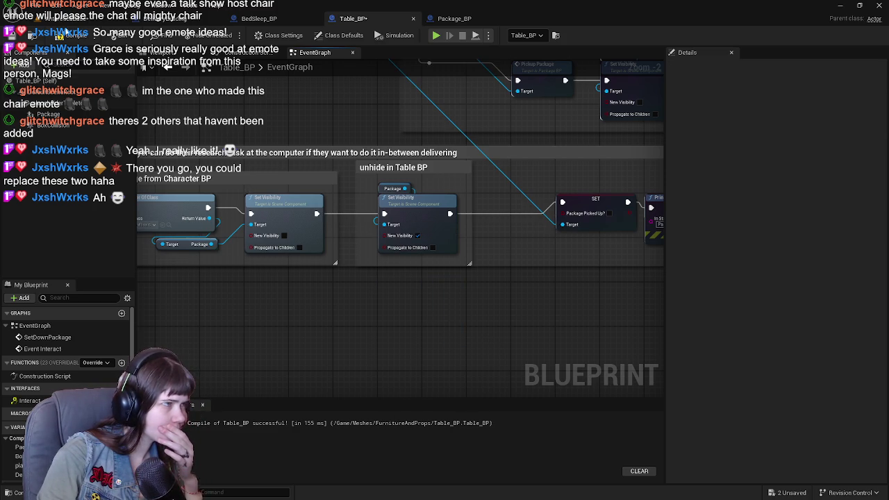
pyautogui.click(54, 21)
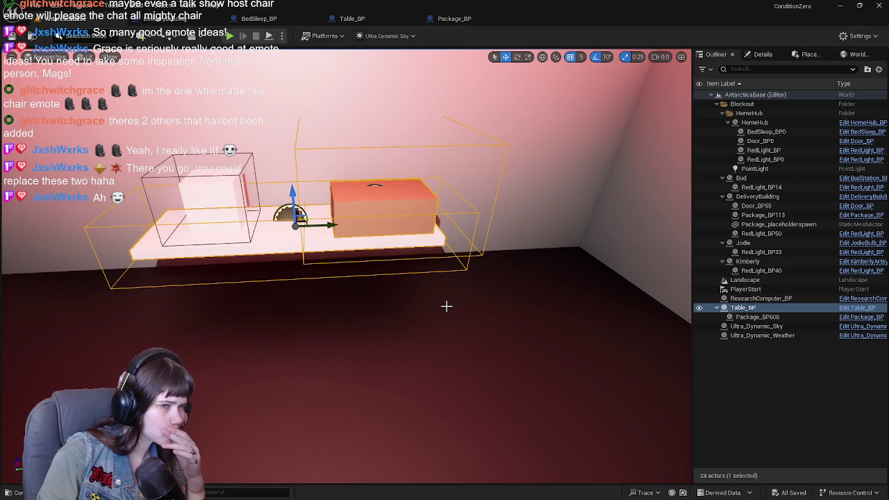
# Step: Move the level view closer to the table and package, then reopen Table_BP
pyautogui.moveTo(447, 306)
pyautogui.mouseDown()
pyautogui.moveTo(396, 275)
pyautogui.moveTo(428, 289)
pyautogui.mouseUp()
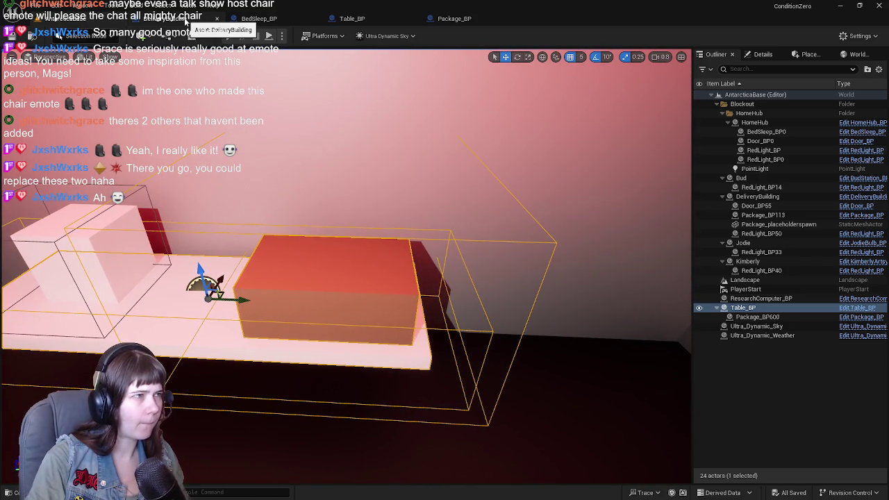
pyautogui.click(387, 24)
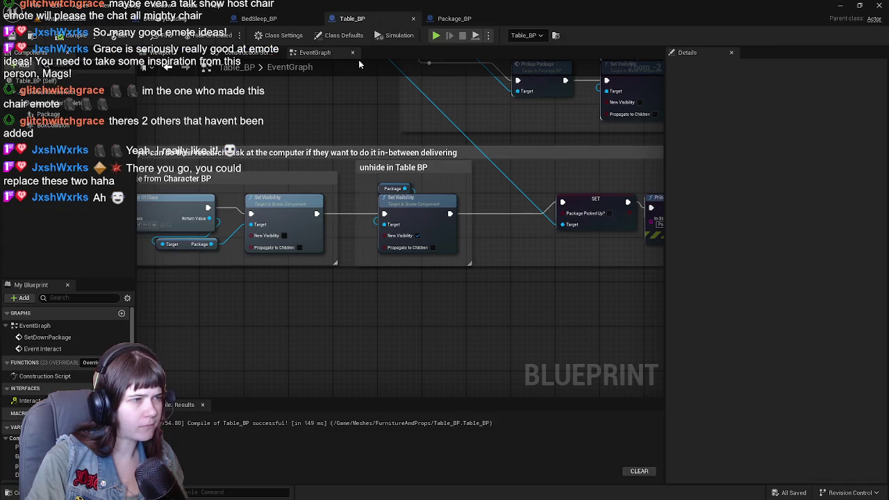
# Step: Set the Package component's scale to 0.5 on all axes
pyautogui.click(167, 52)
pyautogui.click(49, 114)
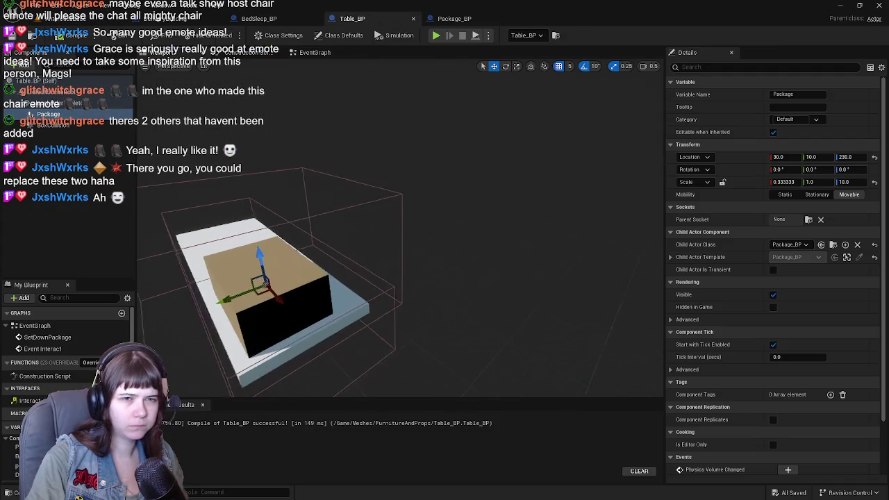
pyautogui.moveTo(454, 195); pyautogui.dragTo(454, 195)
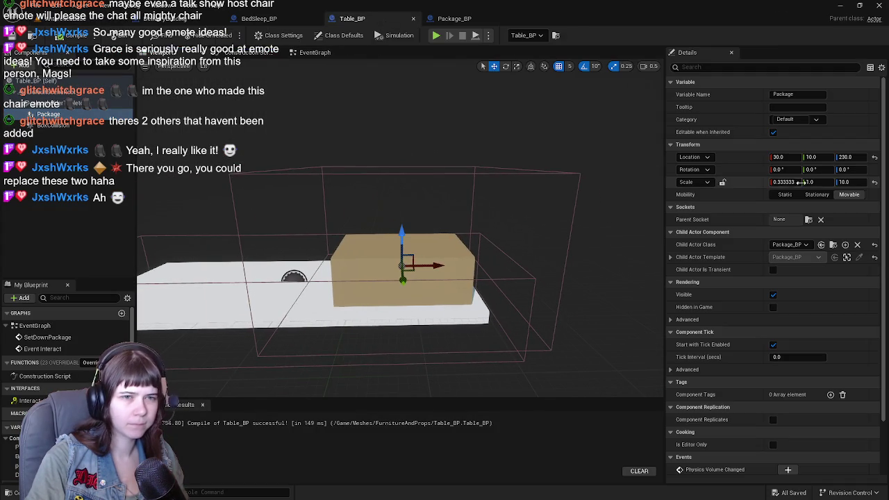
pyautogui.moveTo(411, 254); pyautogui.dragTo(410, 224)
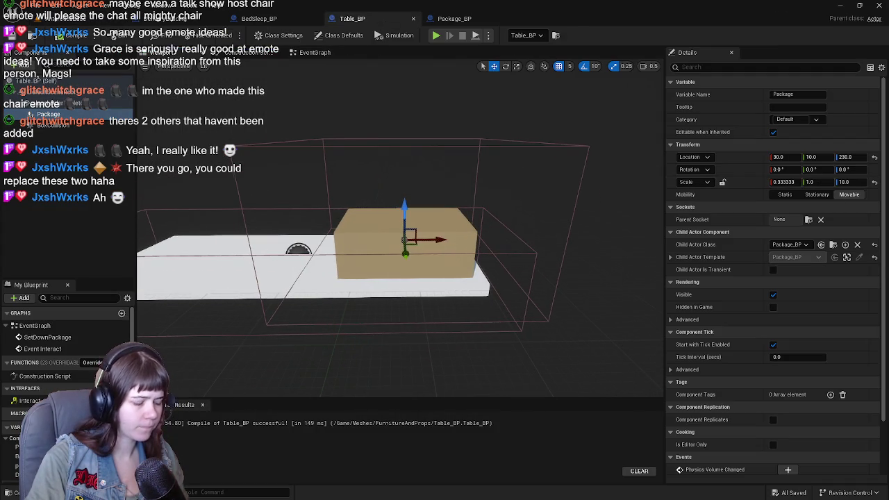
pyautogui.press('r')
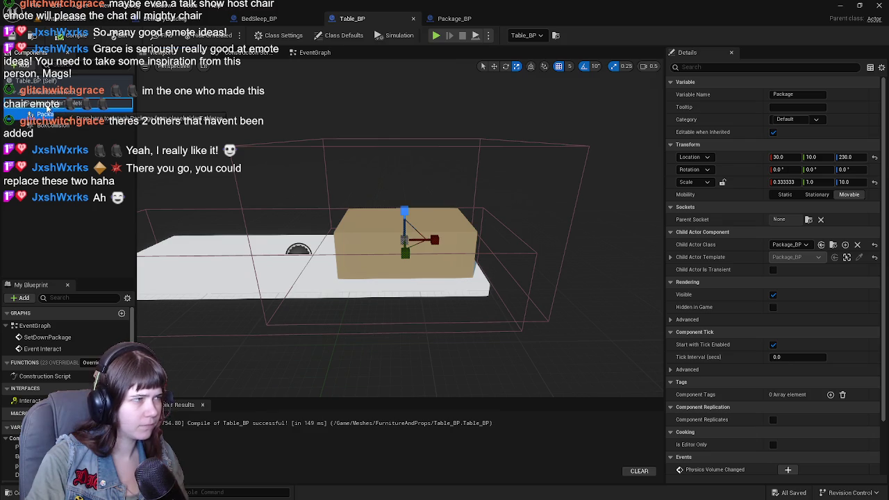
pyautogui.press('w')
pyautogui.moveTo(389, 229); pyautogui.dragTo(437, 222)
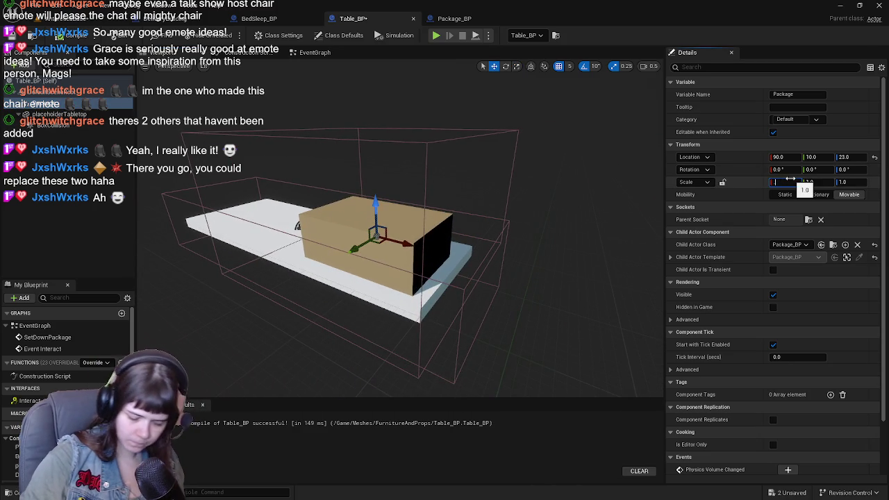
pyautogui.press('Tab')
pyautogui.write('.5')
pyautogui.press('Tab')
pyautogui.write('.5')
pyautogui.press('Tab')
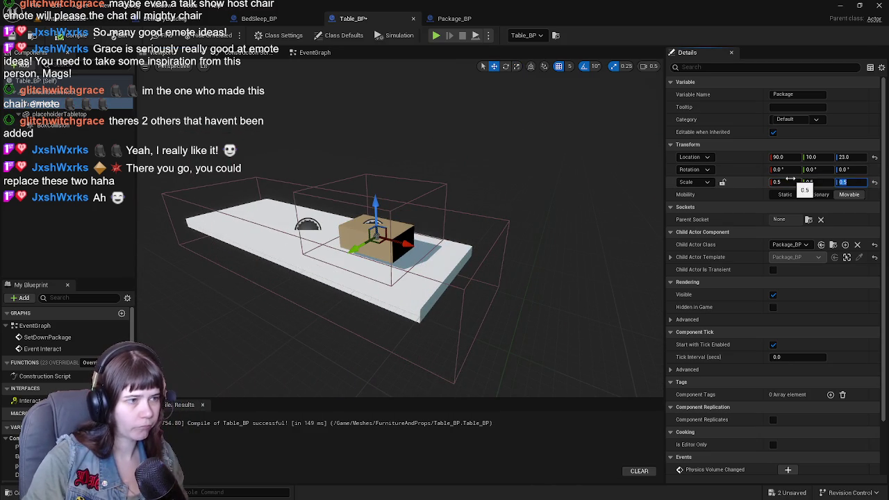
# Step: Move the package to 110, -10, 14 on the tabletop using 1-unit snapping, then restore 10
pyautogui.moveTo(519, 234)
pyautogui.mouseDown()
pyautogui.moveTo(434, 205)
pyautogui.moveTo(438, 234)
pyautogui.mouseUp()
pyautogui.moveTo(346, 239)
pyautogui.mouseDown()
pyautogui.moveTo(373, 248)
pyautogui.moveTo(377, 236)
pyautogui.moveTo(492, 243)
pyautogui.moveTo(521, 233)
pyautogui.moveTo(506, 220)
pyautogui.mouseUp()
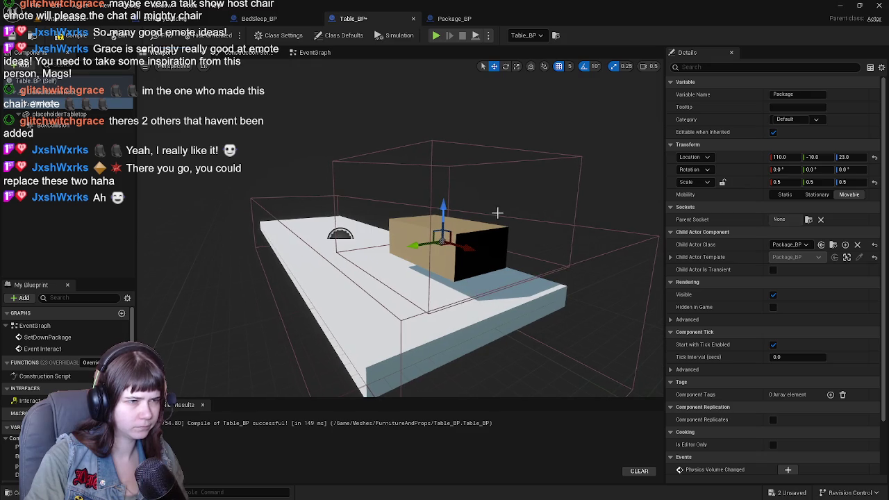
pyautogui.moveTo(443, 205); pyautogui.dragTo(451, 223)
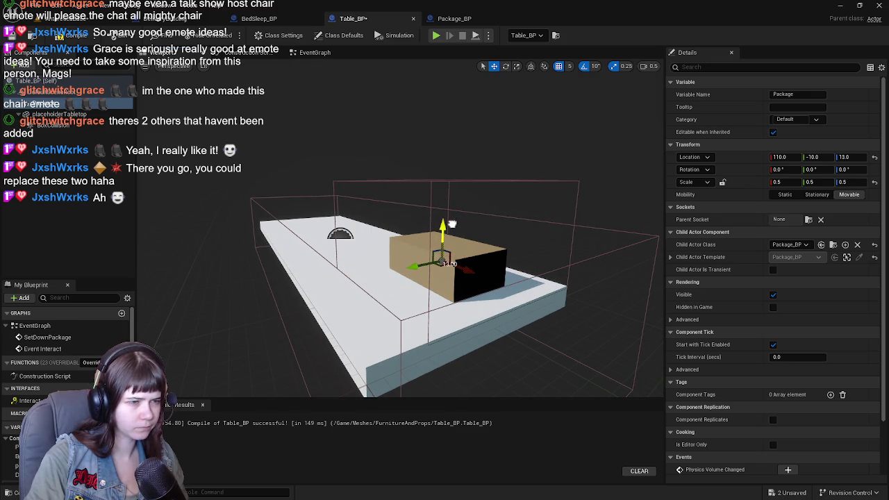
pyautogui.scroll(6, 445, 208)
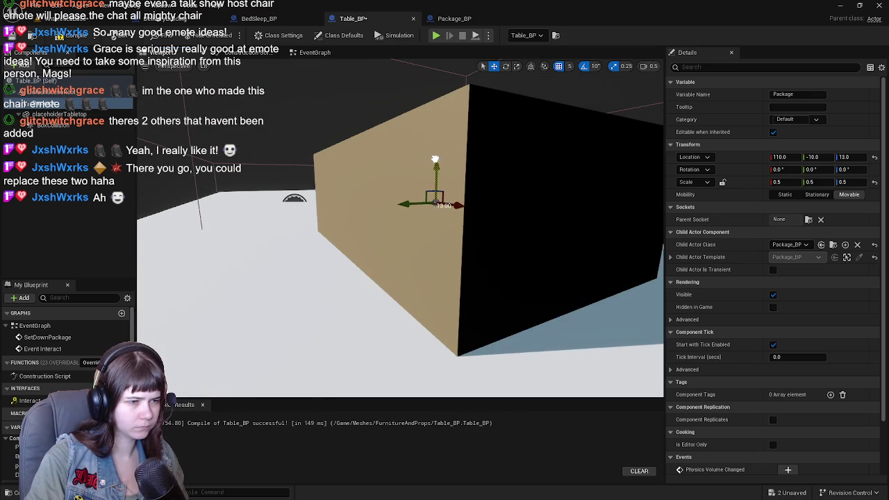
pyautogui.click(571, 67)
pyautogui.click(580, 81)
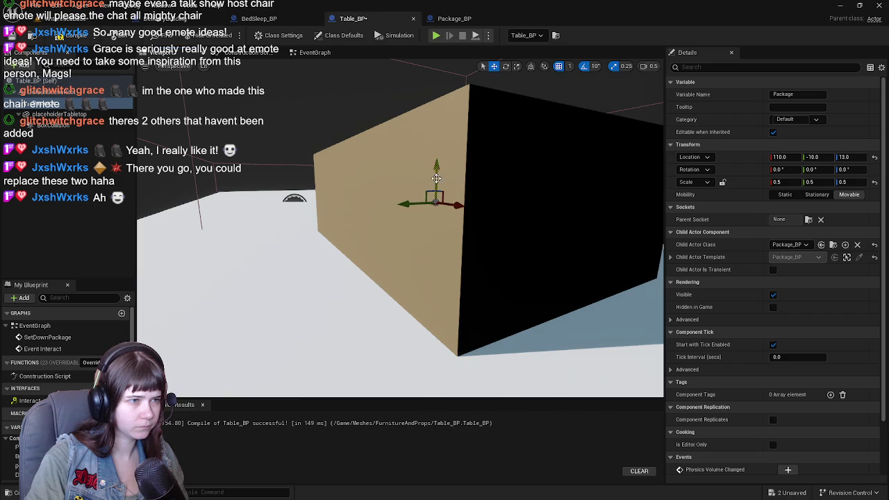
pyautogui.moveTo(438, 165); pyautogui.dragTo(439, 160)
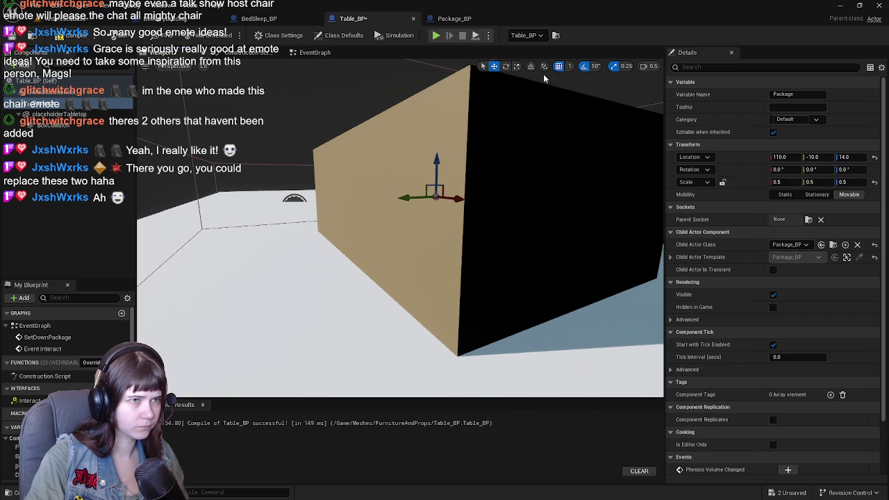
pyautogui.click(570, 66)
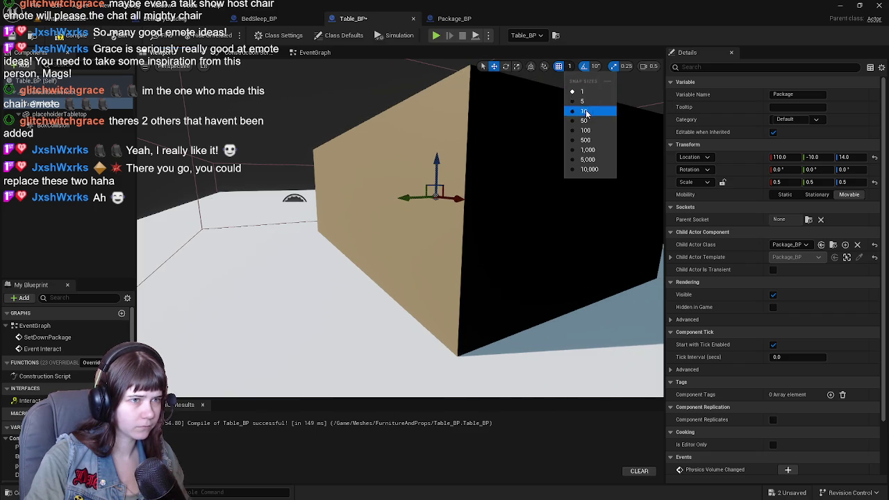
pyautogui.click(583, 111)
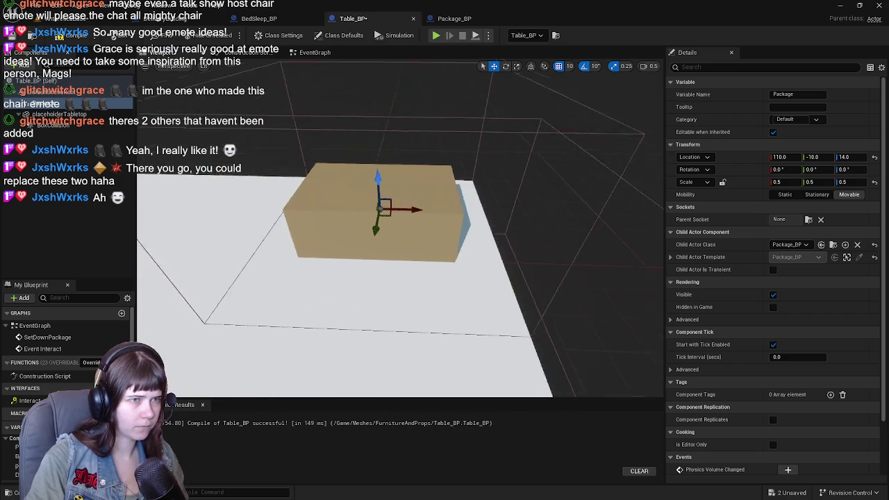
# Step: Rotate the package -10° around Z and view the result in the level
pyautogui.press('e')
pyautogui.moveTo(455, 209); pyautogui.dragTo(455, 200)
pyautogui.moveTo(400, 220)
pyautogui.mouseDown()
pyautogui.moveTo(348, 209)
pyautogui.moveTo(362, 219)
pyautogui.mouseUp()
pyautogui.press('w')
pyautogui.click(119, 28)
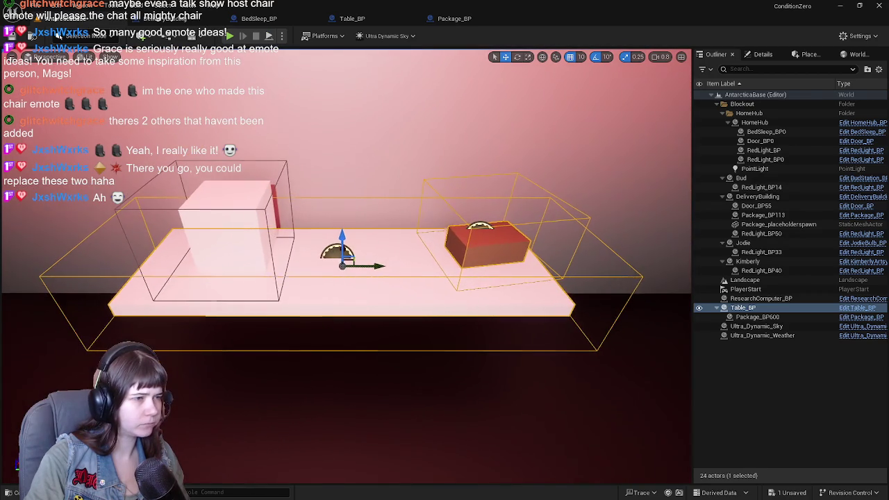
# Step: Review Package_BP's event graph, then save the level
pyautogui.click(455, 19)
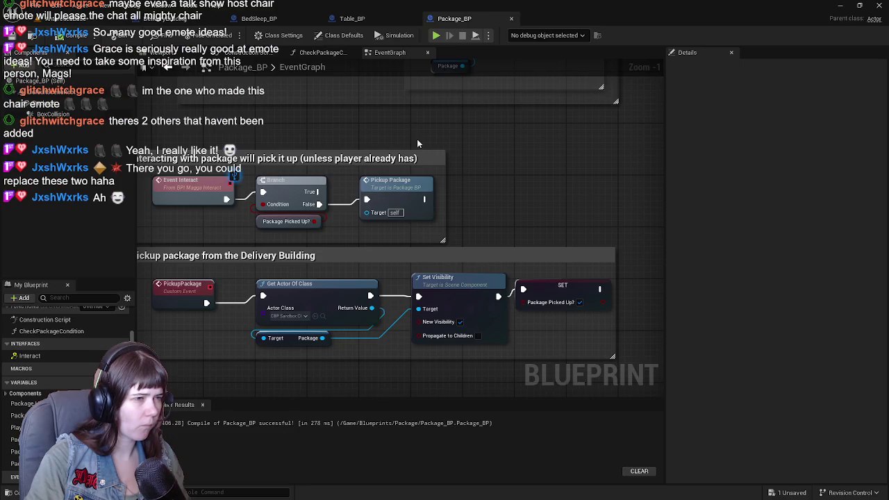
pyautogui.click(353, 19)
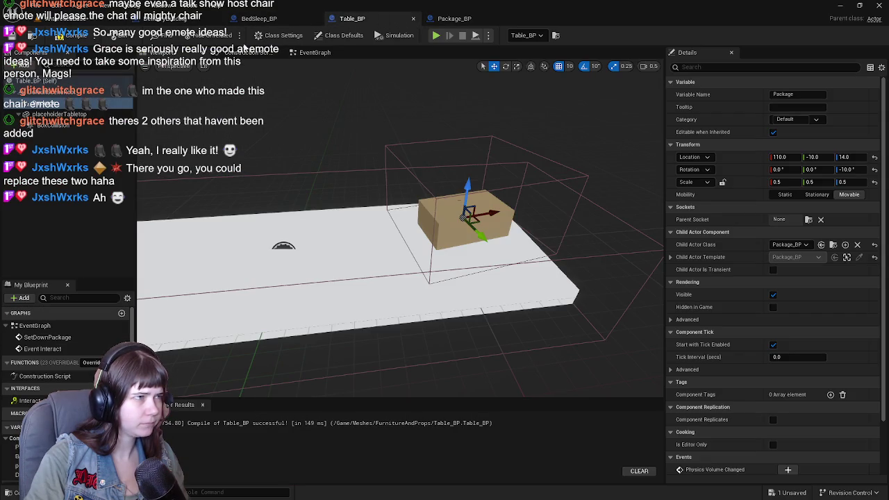
pyautogui.click(454, 19)
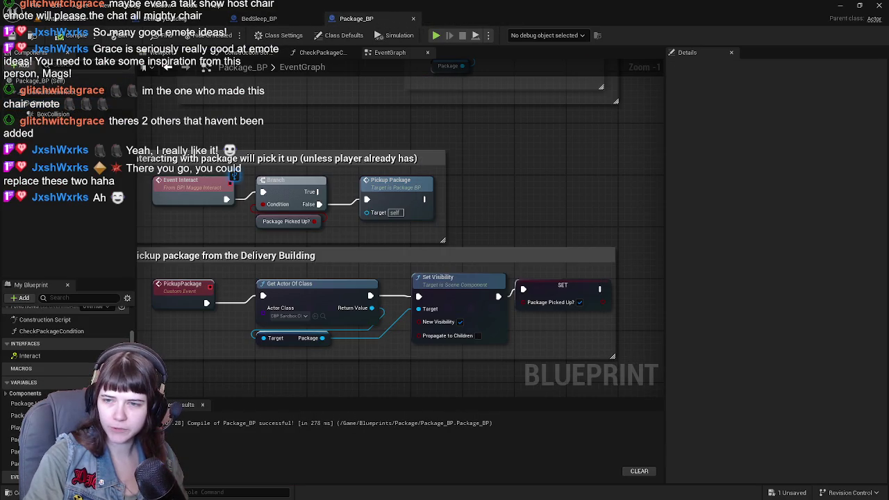
pyautogui.click(11, 22)
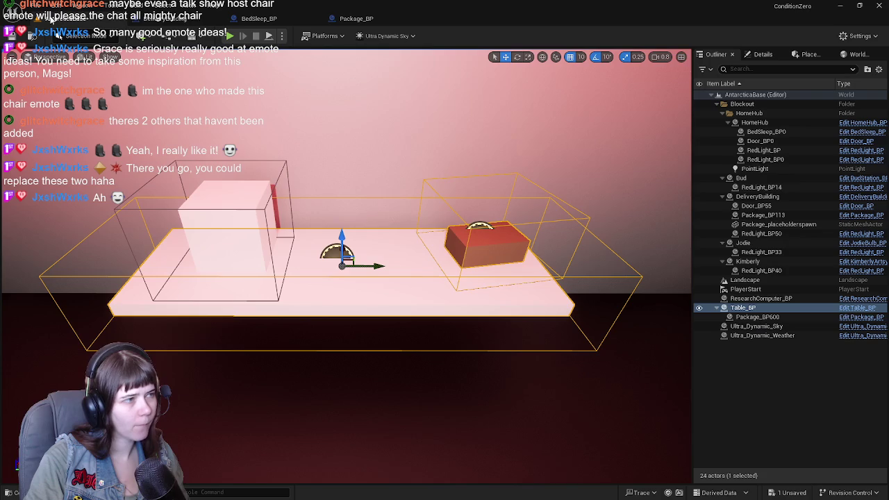
pyautogui.hotkey('ctrl', 's')
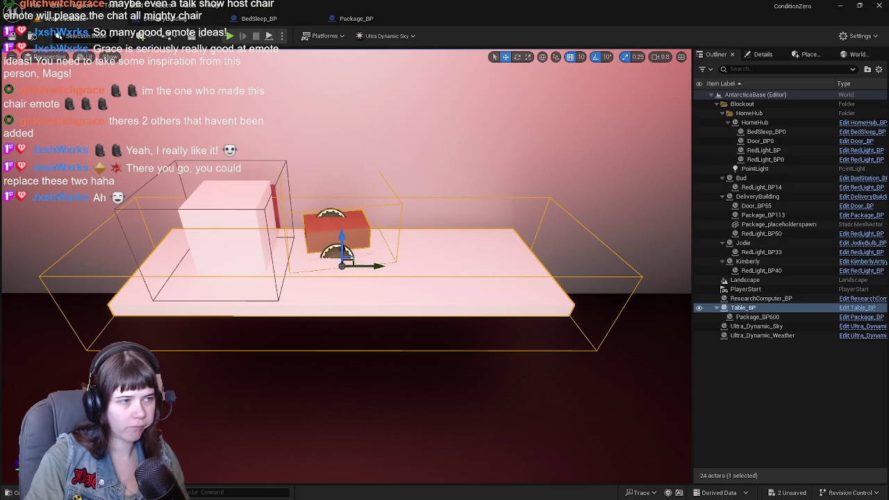
# Step: Place the package near mid-tabletop (X -3.54, Y -20.44, Z 14) and reopen Table_BP
pyautogui.moveTo(386, 250); pyautogui.dragTo(306, 256)
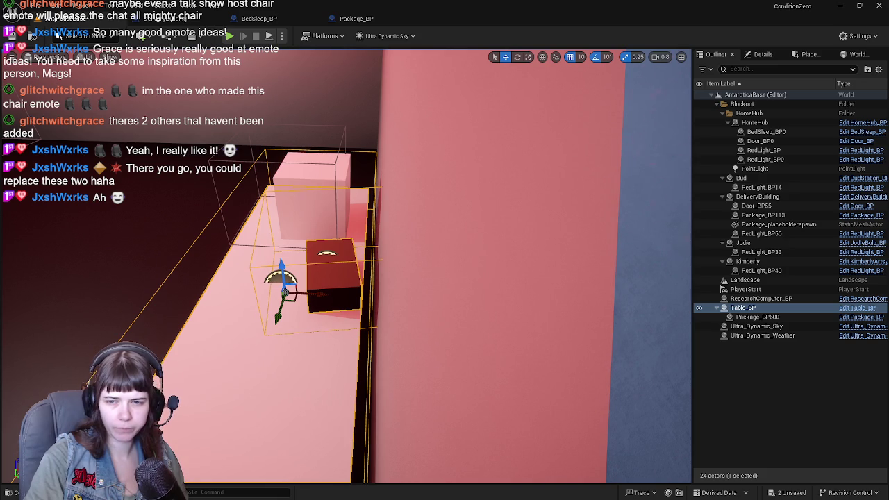
pyautogui.moveTo(354, 260); pyautogui.dragTo(313, 262)
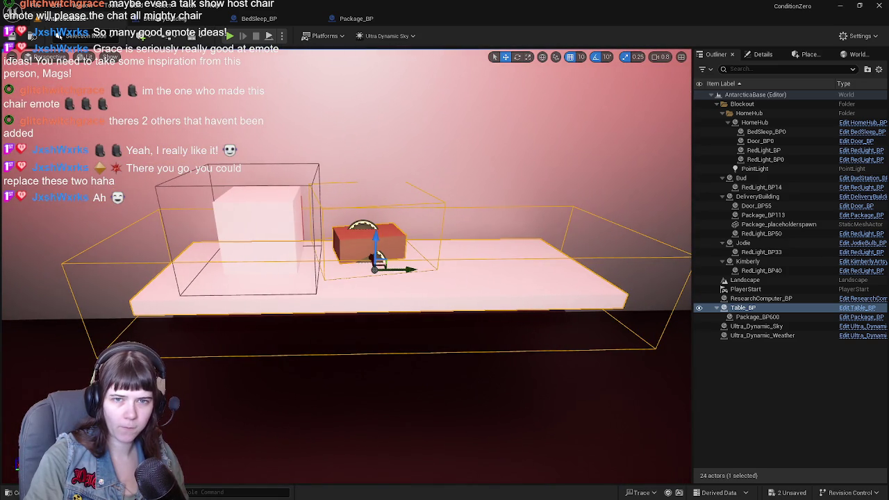
pyautogui.click(857, 308)
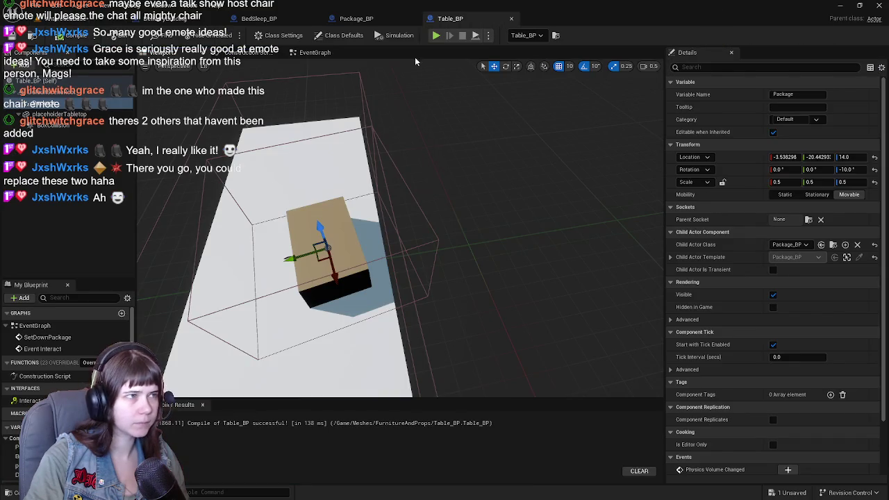
# Step: Create a Package Set Down? Boolean variable and drop a setter for it into the graph
pyautogui.click(308, 55)
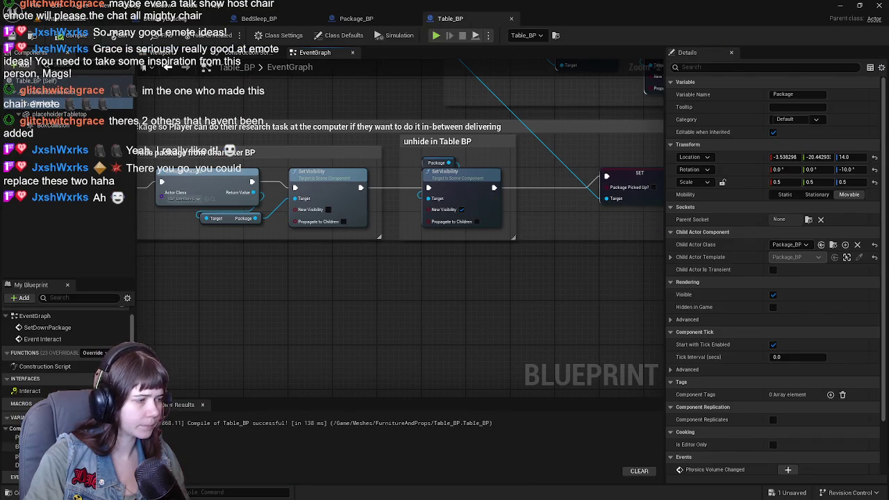
pyautogui.scroll(-2, 345, 263)
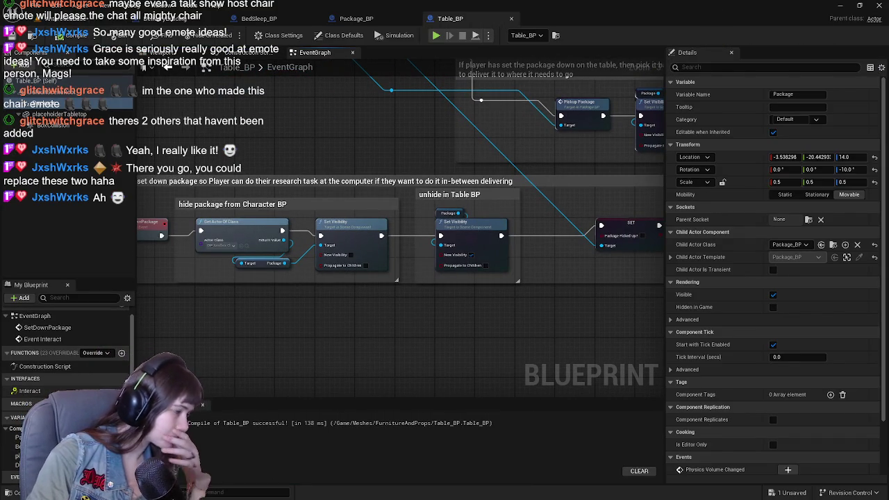
pyautogui.click(122, 418)
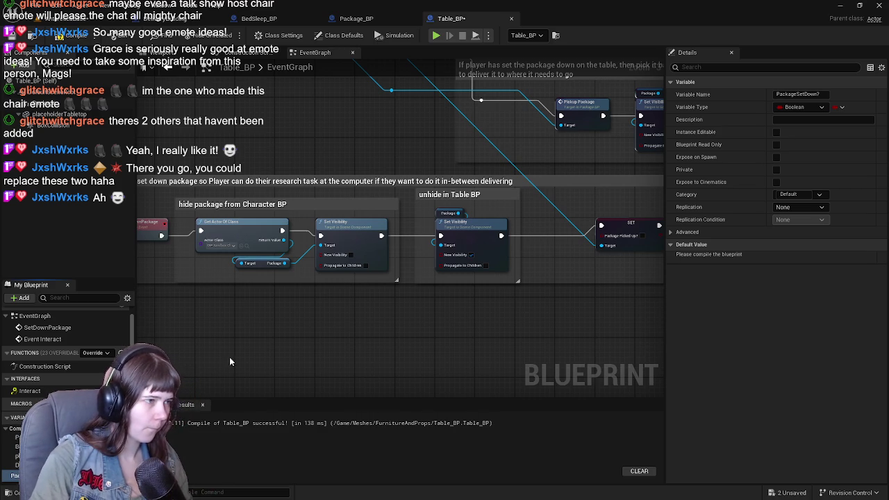
pyautogui.scroll(-2, 385, 299)
pyautogui.scroll(2, 347, 295)
pyautogui.moveTo(344, 288); pyautogui.dragTo(352, 286)
pyautogui.hotkey('ctrl', 'v')
pyautogui.scroll(1, 408, 330)
pyautogui.moveTo(357, 342)
pyautogui.mouseDown()
pyautogui.moveTo(301, 342)
pyautogui.moveTo(384, 311)
pyautogui.moveTo(359, 318)
pyautogui.mouseUp()
# Step: Insert the Package Set Down? = true setter before Print String, then compile and save
pyautogui.moveTo(410, 220); pyautogui.dragTo(363, 221)
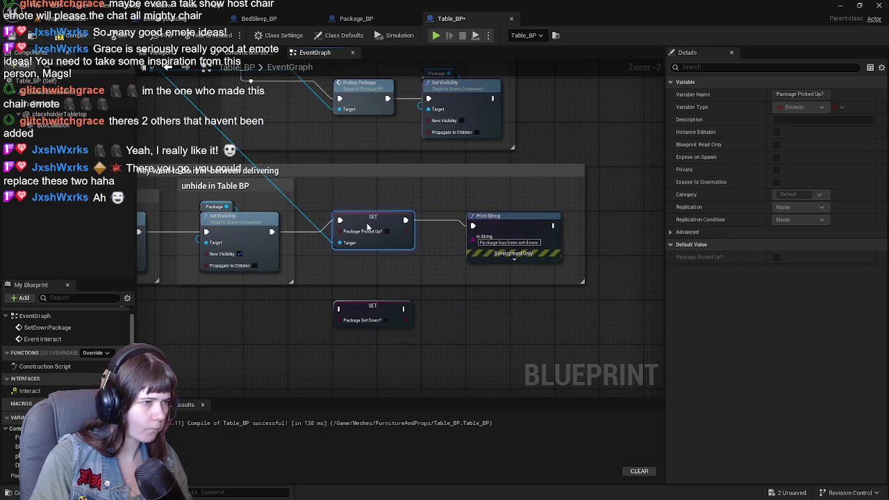
pyautogui.moveTo(449, 263); pyautogui.dragTo(365, 263)
pyautogui.moveTo(419, 223); pyautogui.dragTo(511, 220)
pyautogui.moveTo(285, 316)
pyautogui.mouseDown()
pyautogui.moveTo(410, 246)
pyautogui.moveTo(374, 222)
pyautogui.moveTo(351, 222)
pyautogui.moveTo(408, 221)
pyautogui.mouseUp()
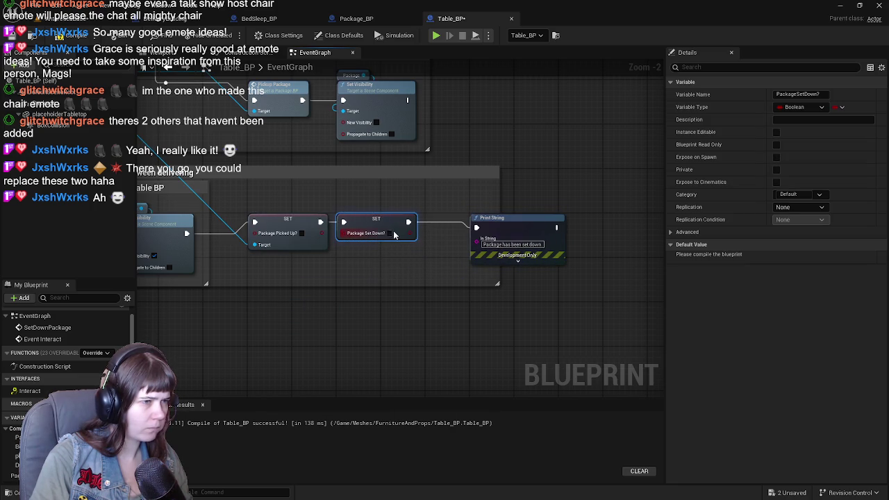
pyautogui.moveTo(276, 310); pyautogui.dragTo(353, 340)
pyautogui.click(353, 339)
pyautogui.hotkey('ctrl', 's')
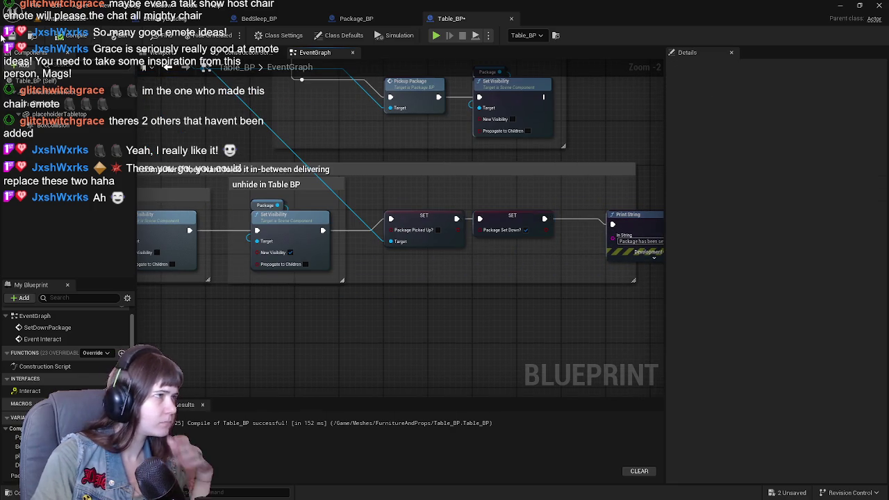
pyautogui.scroll(-3, 316, 130)
pyautogui.scroll(3, 316, 130)
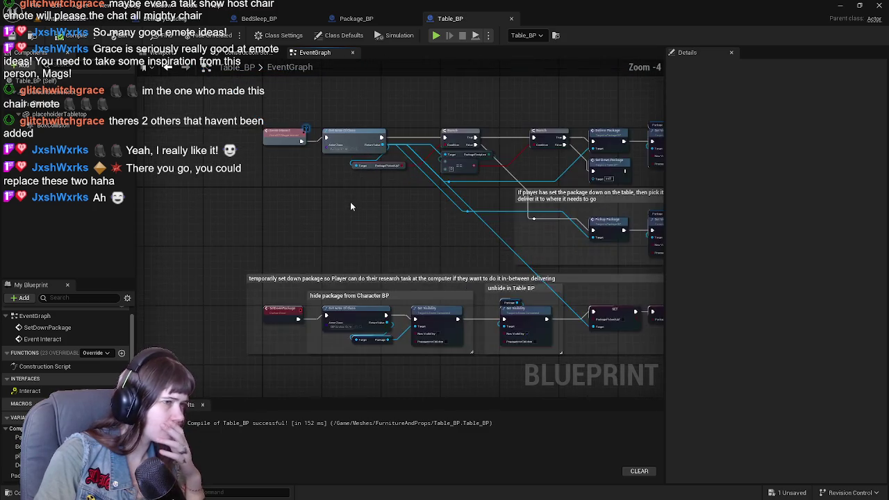
# Step: Add a Branch node whose Condition is fed by a Package Set Down? getter
pyautogui.moveTo(291, 209); pyautogui.dragTo(328, 202)
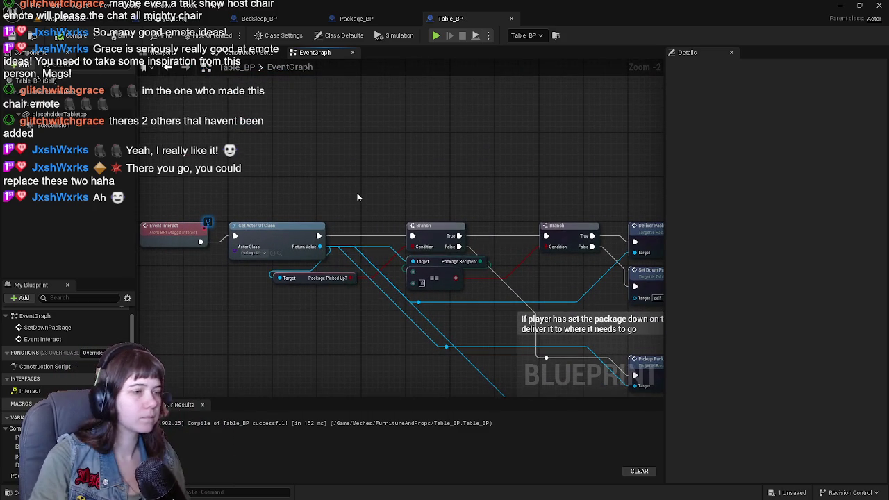
pyautogui.scroll(-2, 389, 188)
pyautogui.scroll(2, 439, 182)
pyautogui.moveTo(439, 182); pyautogui.dragTo(467, 184)
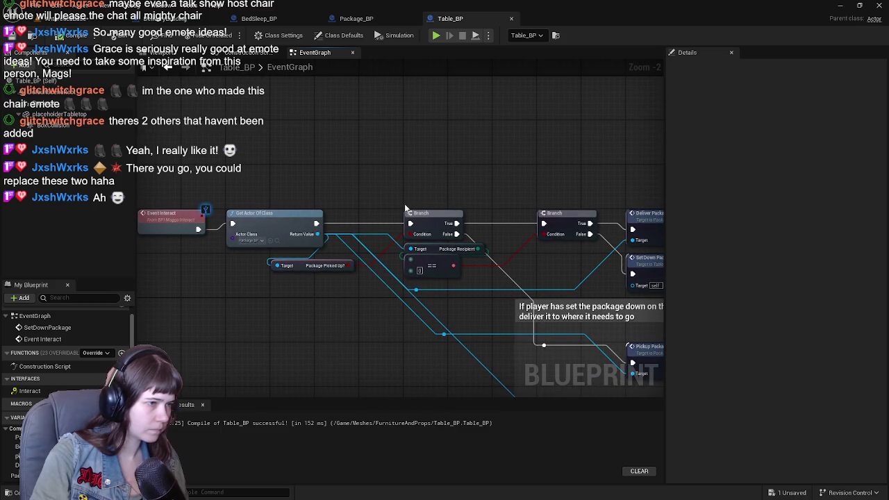
pyautogui.moveTo(14, 477)
pyautogui.mouseDown()
pyautogui.moveTo(150, 393)
pyautogui.moveTo(369, 149)
pyautogui.moveTo(389, 148)
pyautogui.moveTo(342, 177)
pyautogui.mouseUp()
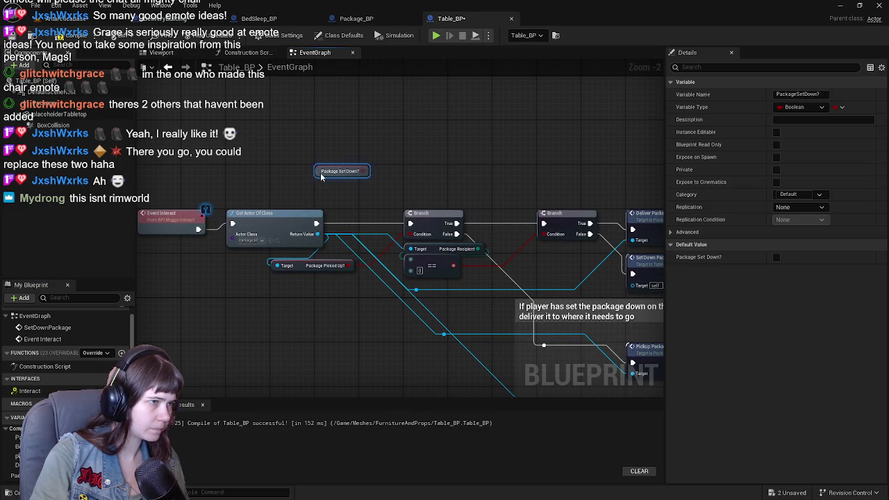
pyautogui.click(355, 151)
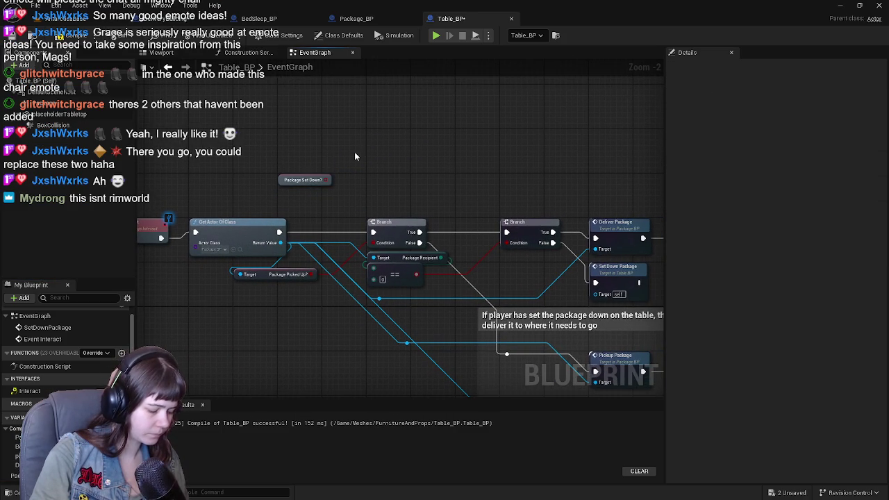
pyautogui.click(358, 150)
pyautogui.moveTo(380, 153); pyautogui.dragTo(386, 135)
pyautogui.moveTo(287, 181)
pyautogui.mouseDown()
pyautogui.moveTo(389, 169)
pyautogui.moveTo(374, 153)
pyautogui.mouseUp()
pyautogui.moveTo(317, 180); pyautogui.dragTo(371, 118)
pyautogui.moveTo(318, 179)
pyautogui.mouseDown()
pyautogui.moveTo(374, 114)
pyautogui.moveTo(370, 132)
pyautogui.mouseUp()
pyautogui.click(432, 193)
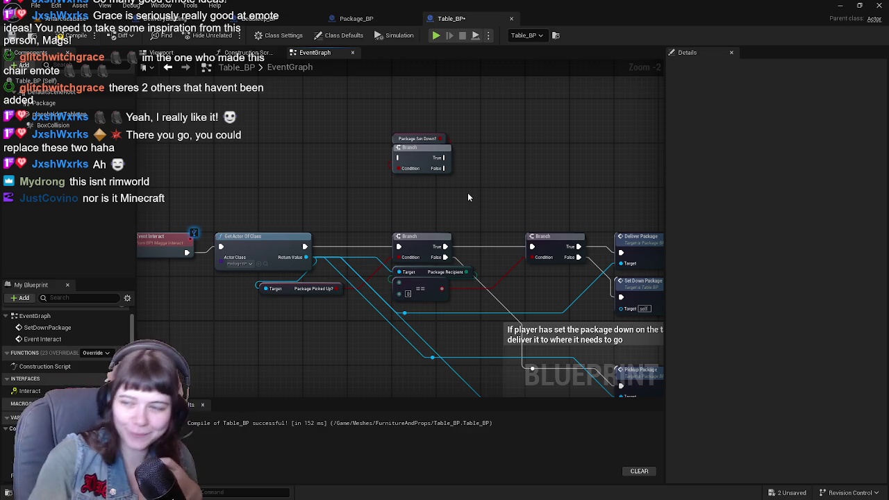
# Step: Save all changes and move the Package Set Down? Branch down beside the pickup logic
pyautogui.moveTo(381, 104)
pyautogui.mouseDown()
pyautogui.moveTo(454, 181)
pyautogui.moveTo(398, 189)
pyautogui.mouseUp()
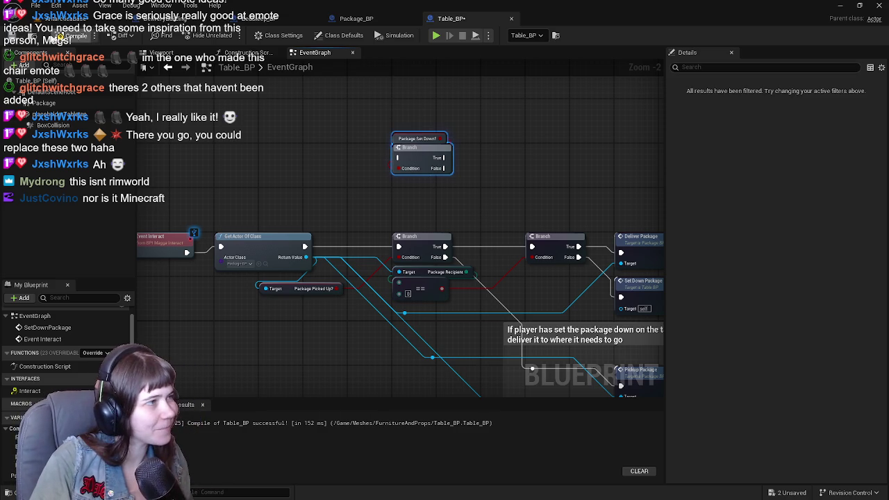
pyautogui.hotkey('ctrl', 's')
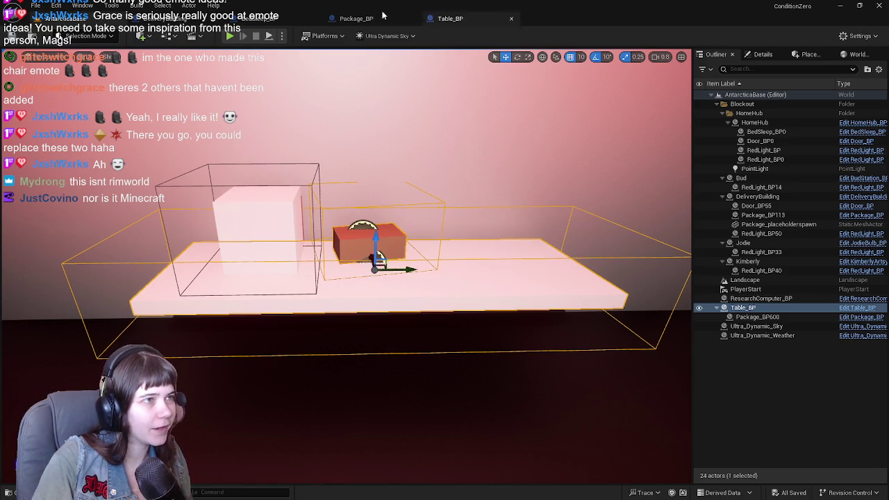
pyautogui.click(367, 20)
pyautogui.hotkey('alt', 'Tab')
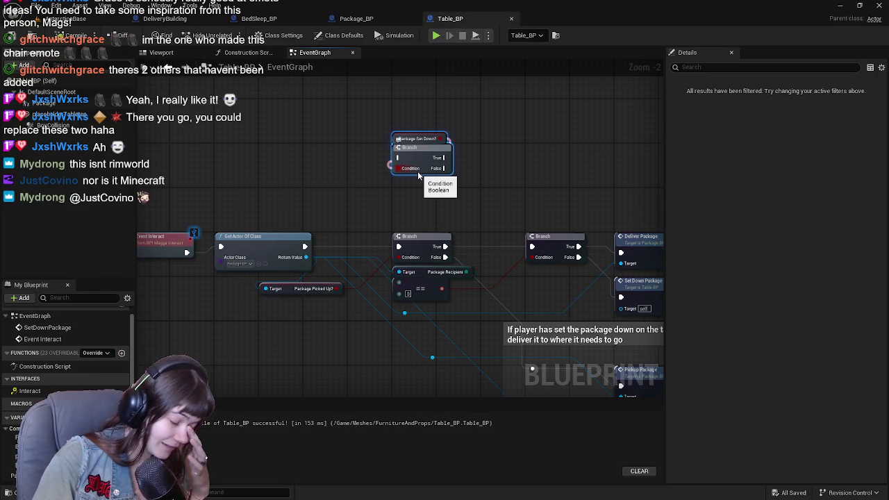
pyautogui.moveTo(382, 198); pyautogui.dragTo(464, 193)
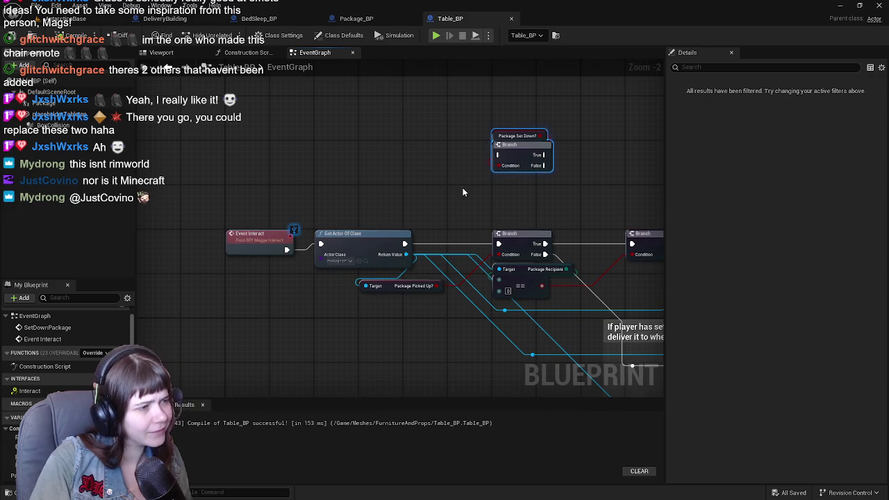
pyautogui.moveTo(416, 221); pyautogui.dragTo(333, 224)
pyautogui.click(297, 240)
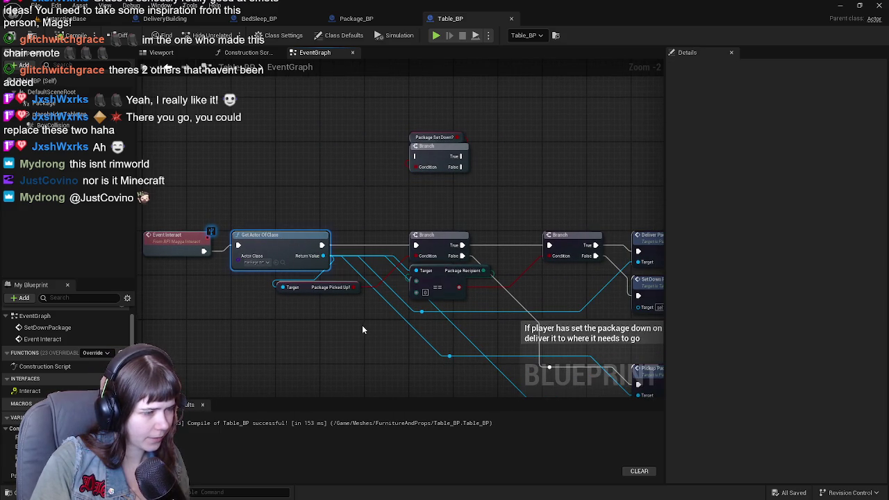
pyautogui.moveTo(393, 317); pyautogui.dragTo(322, 317)
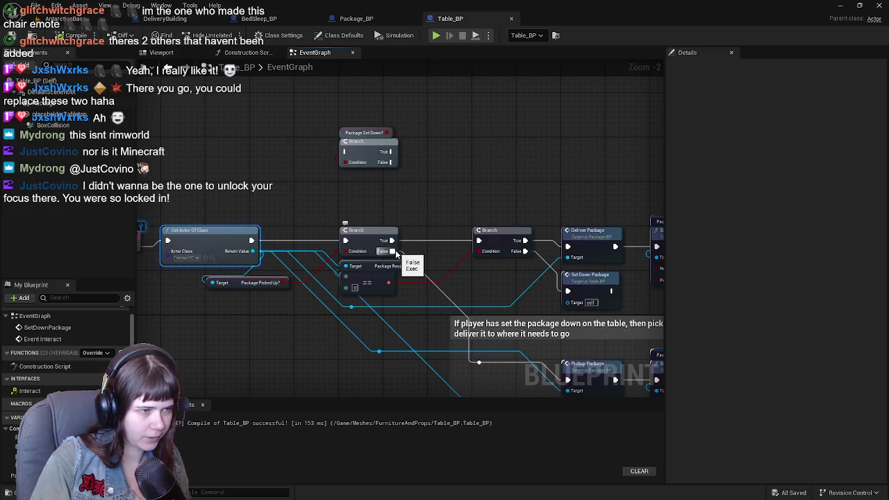
pyautogui.moveTo(463, 287); pyautogui.dragTo(437, 253)
pyautogui.click(335, 132)
pyautogui.moveTo(353, 131)
pyautogui.mouseDown()
pyautogui.moveTo(309, 331)
pyautogui.moveTo(314, 354)
pyautogui.mouseUp()
pyautogui.moveTo(452, 343); pyautogui.dragTo(421, 267)
pyautogui.moveTo(263, 277)
pyautogui.mouseDown()
pyautogui.moveTo(444, 270)
pyautogui.moveTo(461, 287)
pyautogui.mouseUp()
# Step: Wire the Branch's True output to Pickup Package and route the incoming execution into it
pyautogui.moveTo(424, 259); pyautogui.dragTo(387, 262)
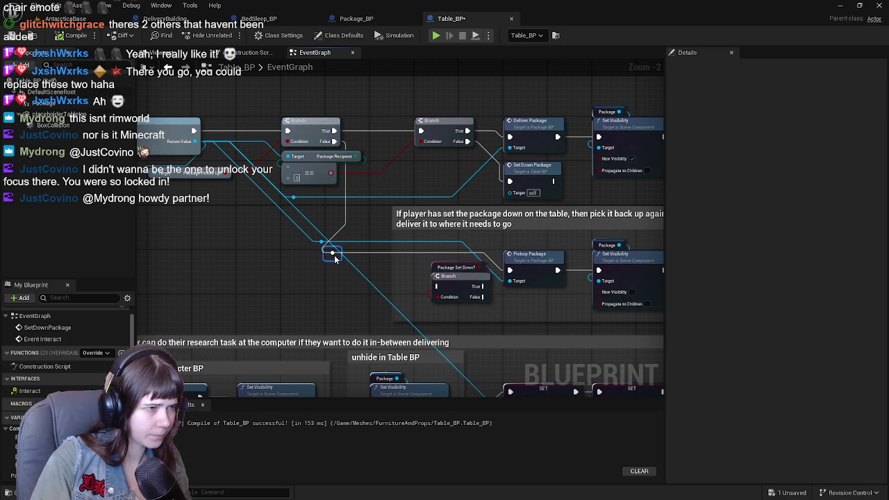
pyautogui.scroll(-1, 335, 258)
pyautogui.click(310, 222)
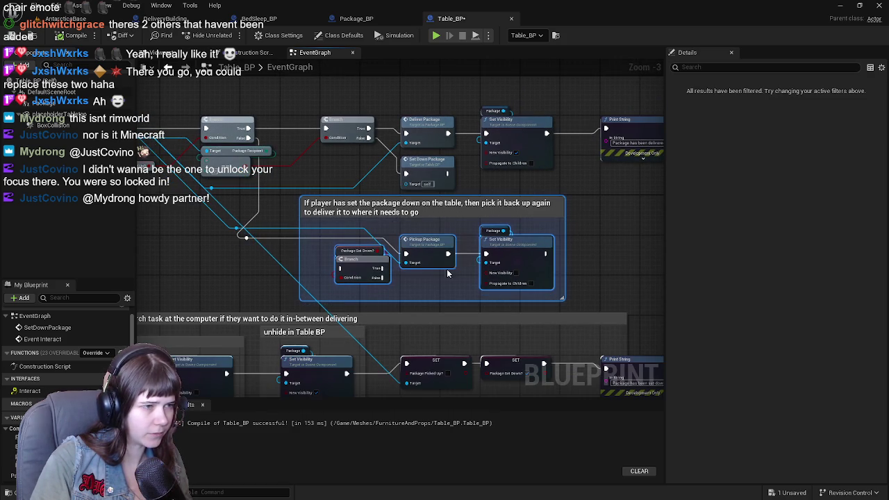
pyautogui.moveTo(358, 262)
pyautogui.mouseDown()
pyautogui.moveTo(559, 262)
pyautogui.moveTo(455, 265)
pyautogui.moveTo(474, 259)
pyautogui.mouseUp()
pyautogui.click(559, 263)
pyautogui.scroll(2, 514, 258)
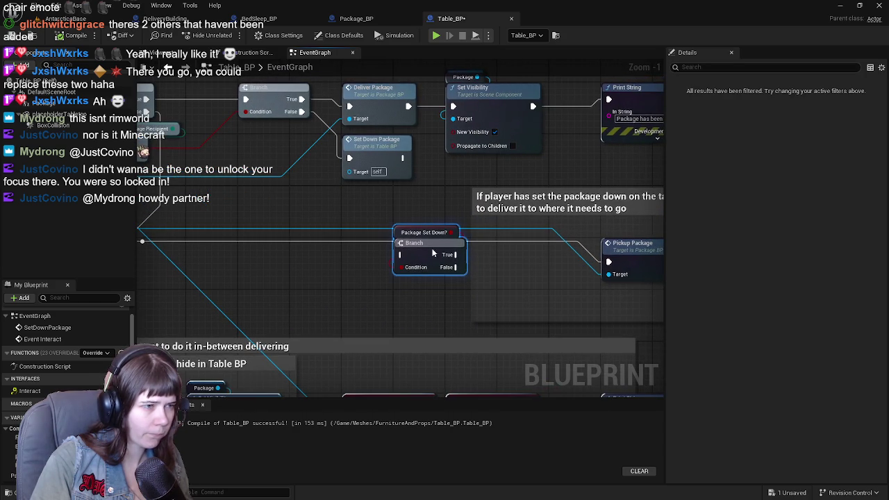
pyautogui.moveTo(456, 256); pyautogui.dragTo(609, 262)
pyautogui.moveTo(418, 247)
pyautogui.mouseDown()
pyautogui.moveTo(518, 246)
pyautogui.moveTo(439, 239)
pyautogui.mouseUp()
pyautogui.moveTo(330, 241); pyautogui.dragTo(309, 239)
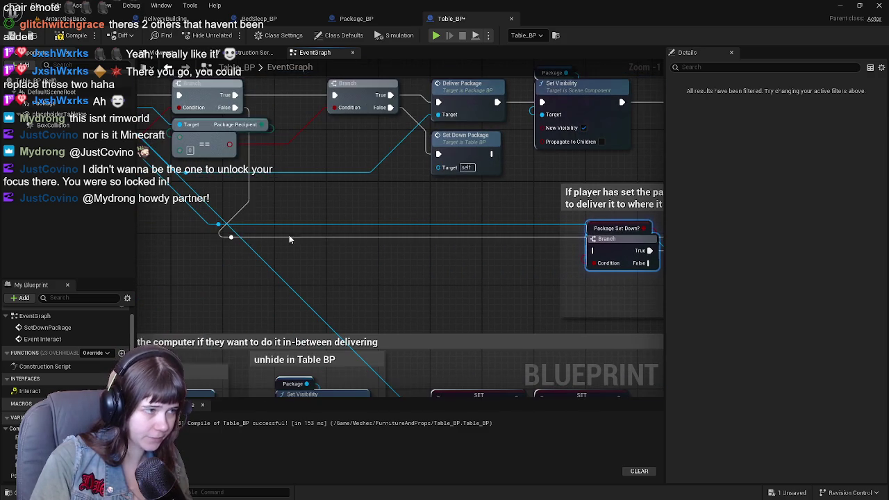
pyautogui.moveTo(232, 238); pyautogui.dragTo(591, 249)
pyautogui.scroll(-1, 521, 257)
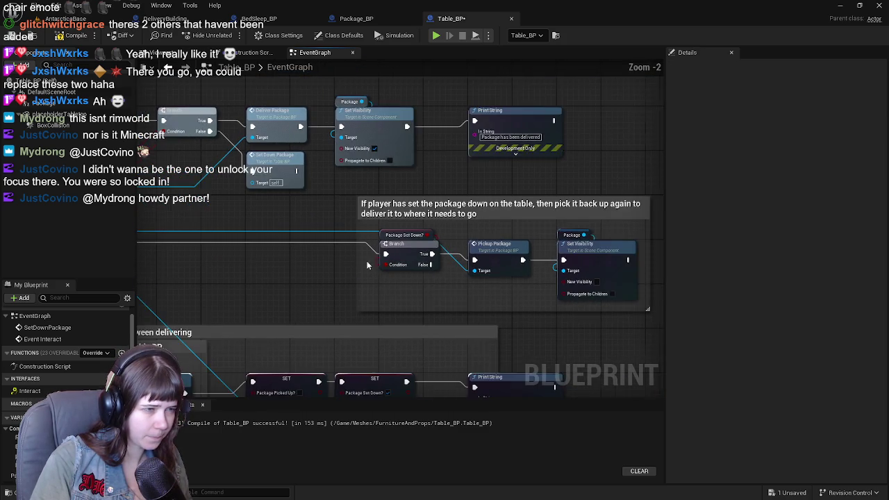
# Step: Add a reroute node on the Branch's False output
pyautogui.click(451, 273)
pyautogui.moveTo(409, 247)
pyautogui.mouseDown()
pyautogui.moveTo(585, 262)
pyautogui.moveTo(415, 267)
pyautogui.moveTo(387, 297)
pyautogui.moveTo(402, 308)
pyautogui.mouseUp()
pyautogui.write('rer')
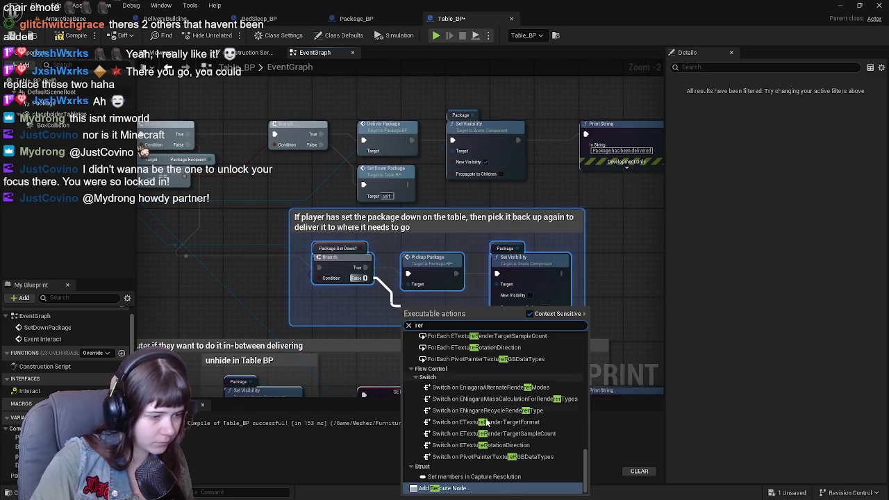
pyautogui.click(495, 484)
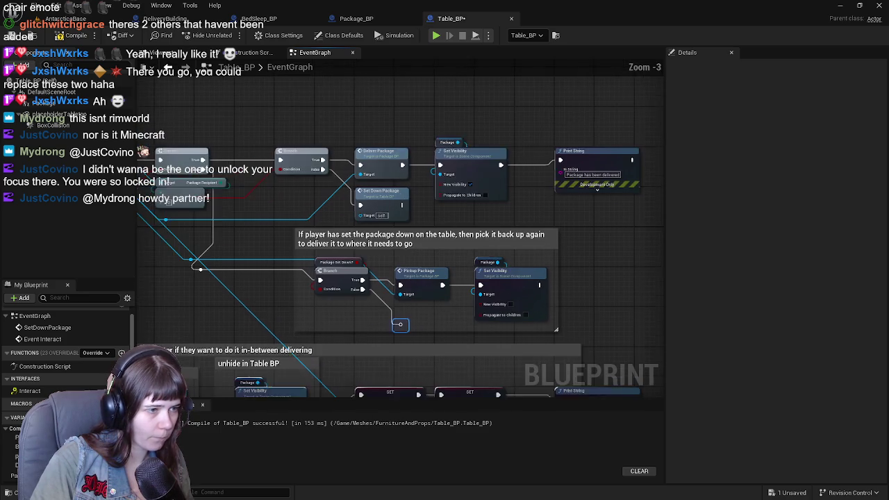
# Step: Shift the whole graph down and zoom in to select the False-path reroute node
pyautogui.scroll(-1, 443, 305)
pyautogui.scroll(-3, 511, 255)
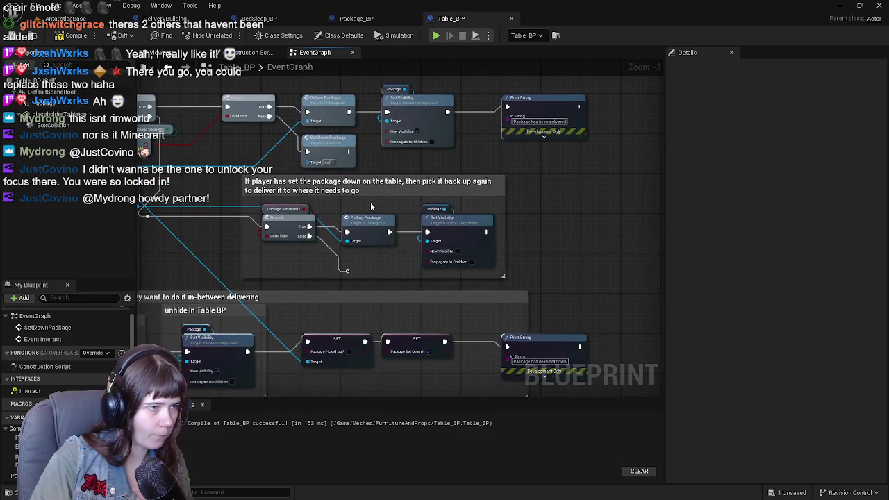
pyautogui.moveTo(204, 135); pyautogui.dragTo(596, 381)
pyautogui.scroll(3, 264, 169)
pyautogui.moveTo(264, 169); pyautogui.dragTo(260, 240)
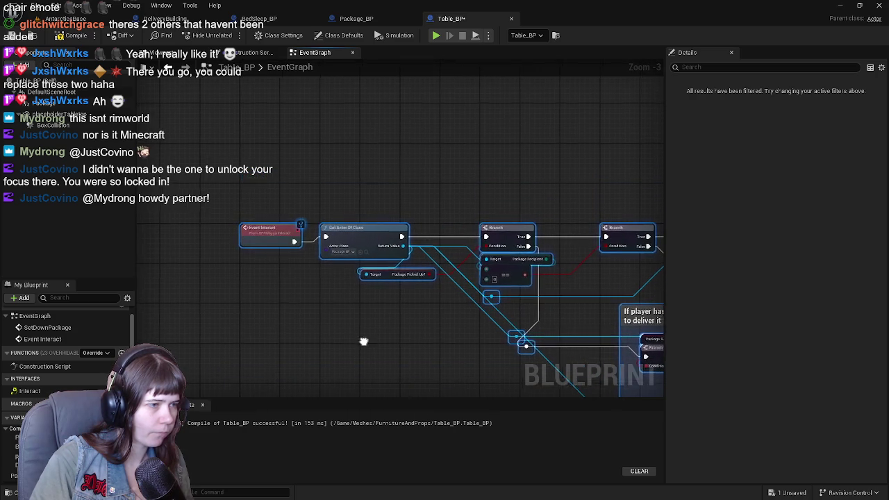
pyautogui.scroll(-5, 229, 215)
pyautogui.scroll(5, 367, 251)
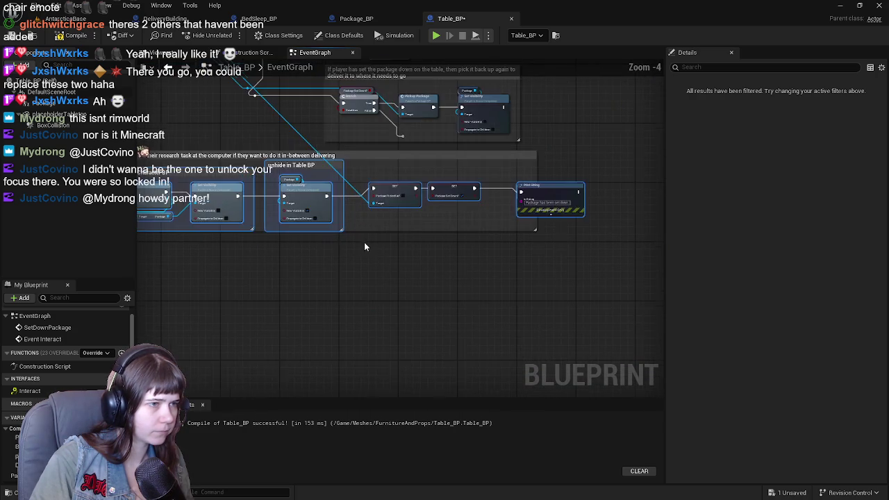
pyautogui.scroll(-3, 363, 244)
pyautogui.scroll(4, 271, 225)
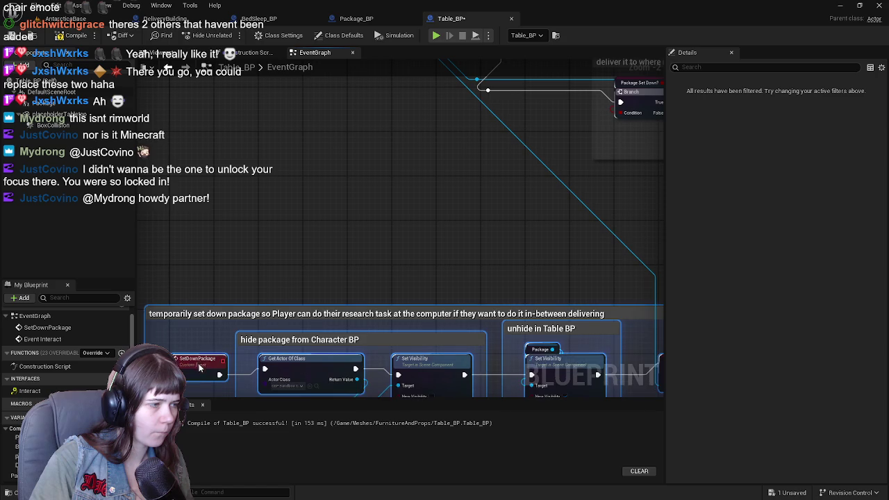
pyautogui.scroll(2, 461, 297)
pyautogui.click(360, 263)
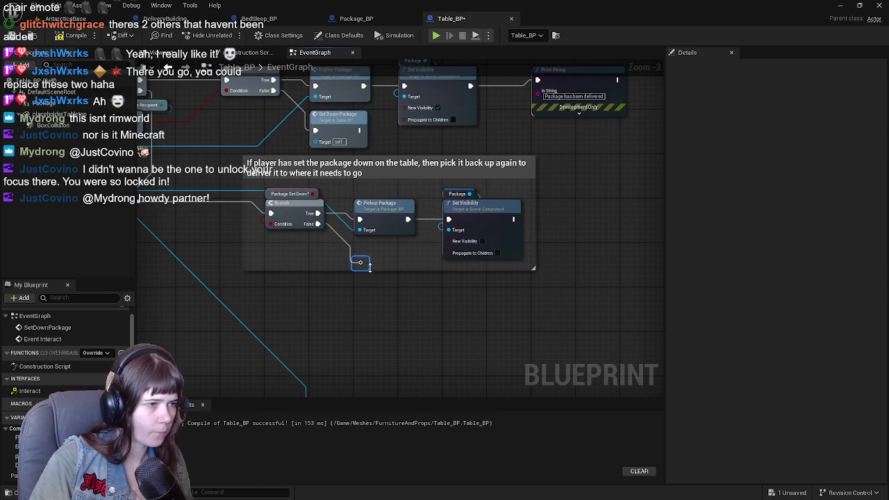
# Step: Comment the reroute: 'If the player hasn't picked up the package AT ALL yet, the character should say so'
pyautogui.write('c')
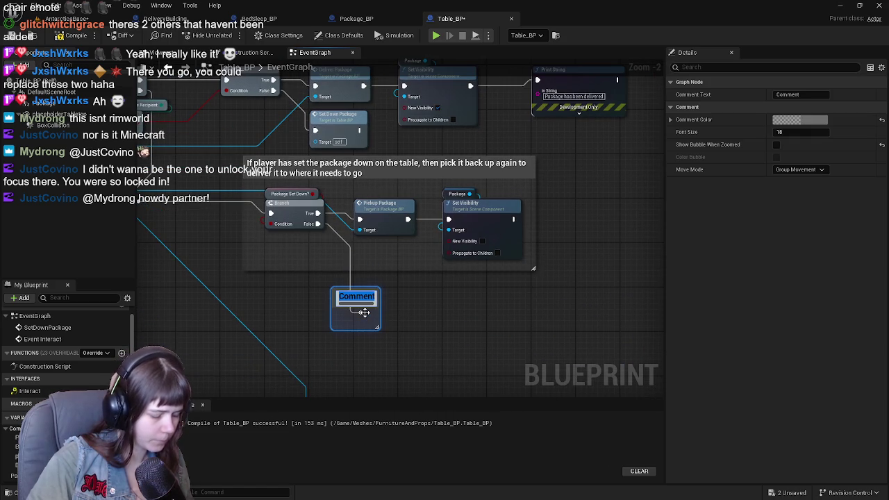
pyautogui.write('If the player')
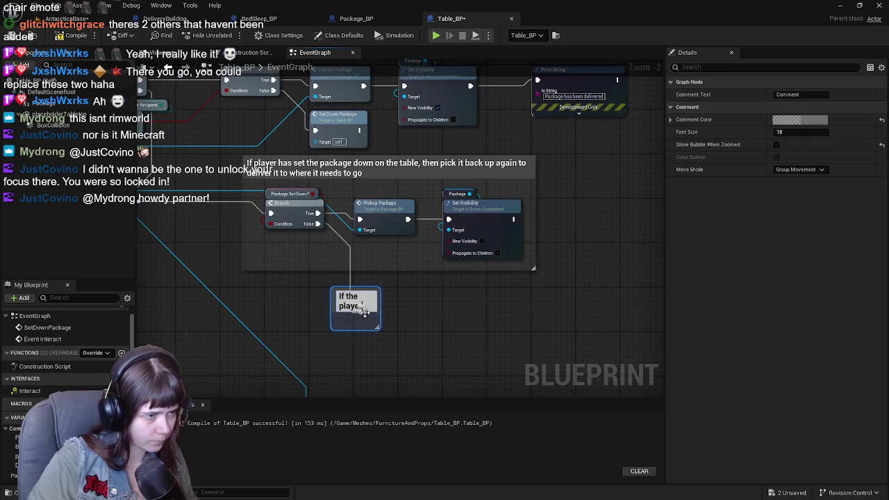
pyautogui.click(412, 304)
pyautogui.moveTo(379, 309); pyautogui.dragTo(540, 306)
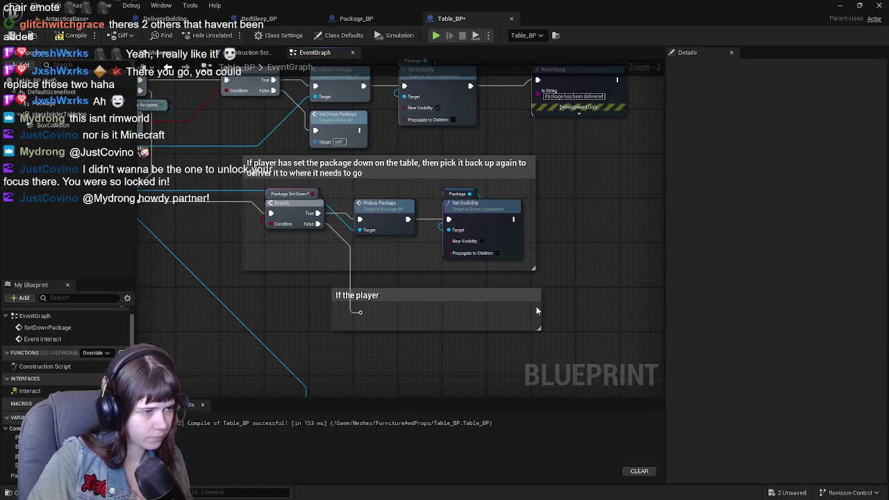
pyautogui.click(410, 296)
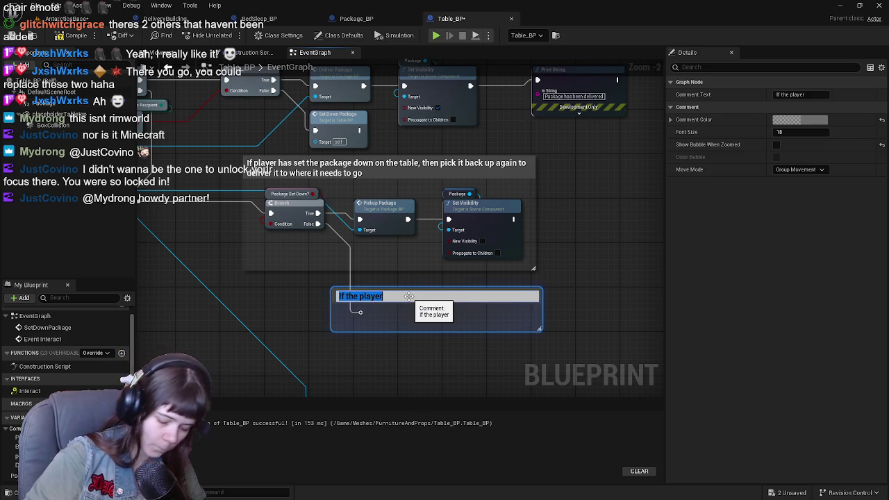
pyautogui.click(410, 297)
pyautogui.write('hasn')
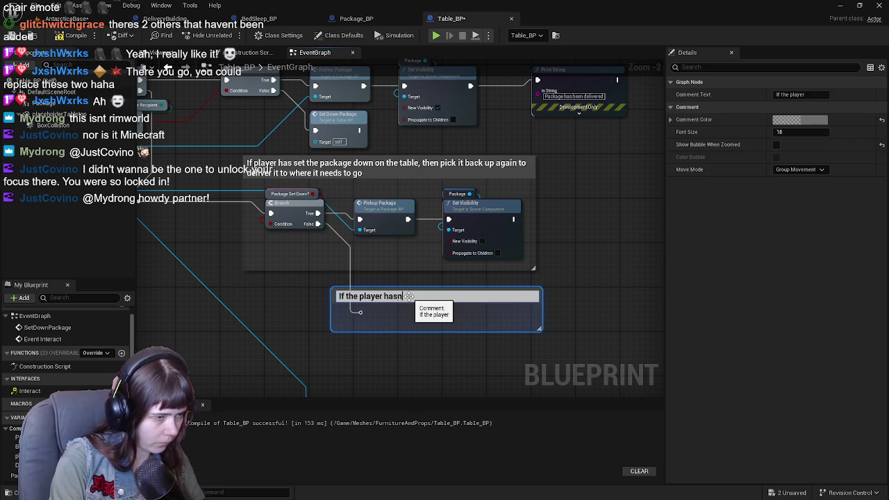
pyautogui.write("'t picked up th")
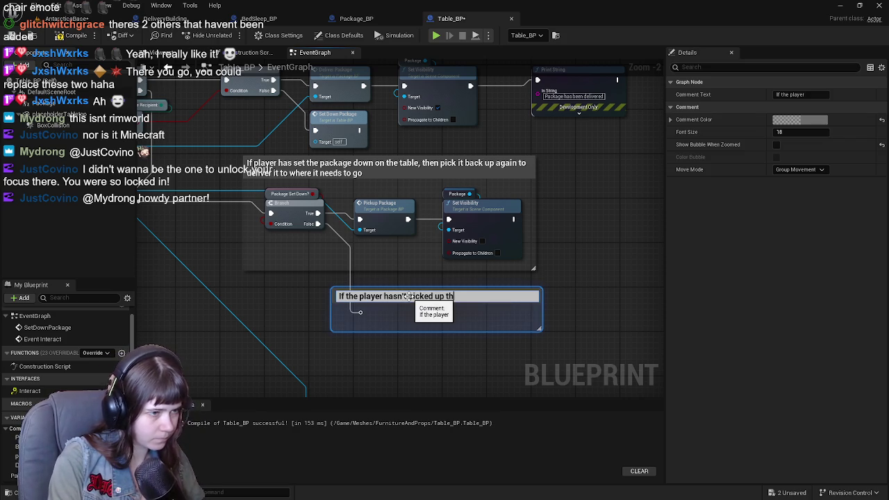
pyautogui.write('e package AT AL')
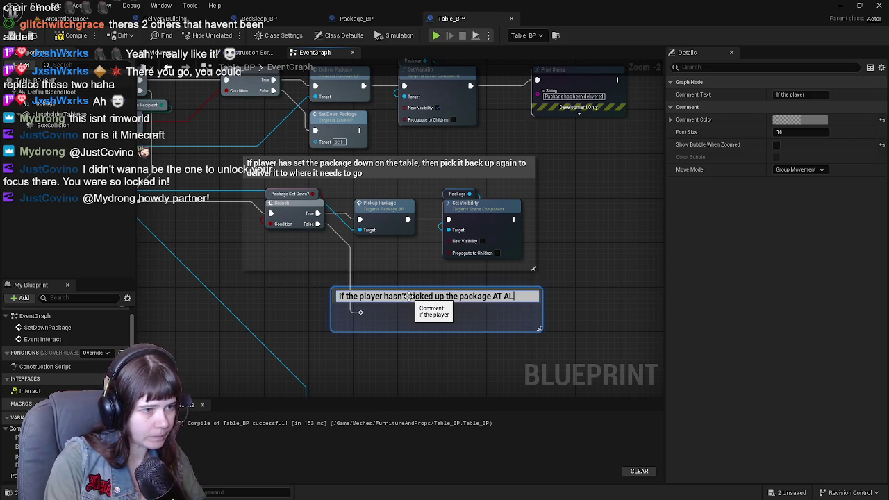
pyautogui.write('L yet, the character should say so')
pyautogui.press('Return')
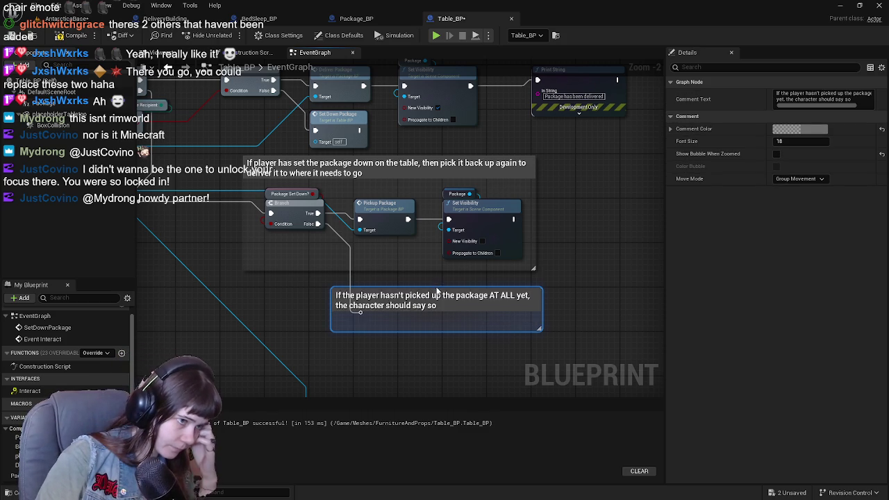
# Step: Nudge the reroute node lower inside the comment, then compile and save Table_BP
pyautogui.click(362, 316)
pyautogui.moveTo(365, 317); pyautogui.dragTo(364, 325)
pyautogui.click(76, 35)
pyautogui.click(11, 36)
pyautogui.moveTo(476, 218); pyautogui.dragTo(521, 239)
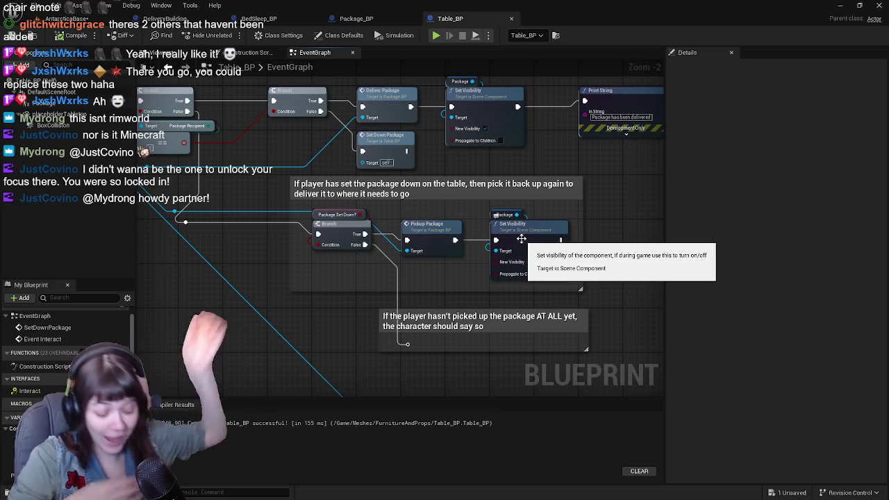
pyautogui.scroll(-1, 521, 239)
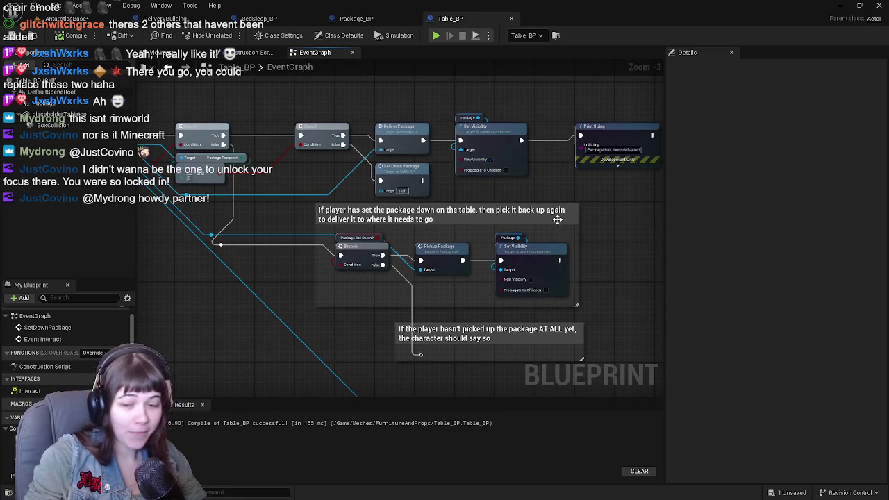
# Step: Switch to the AntarcticaBase level and frame the table to inspect the package on it
pyautogui.click(88, 22)
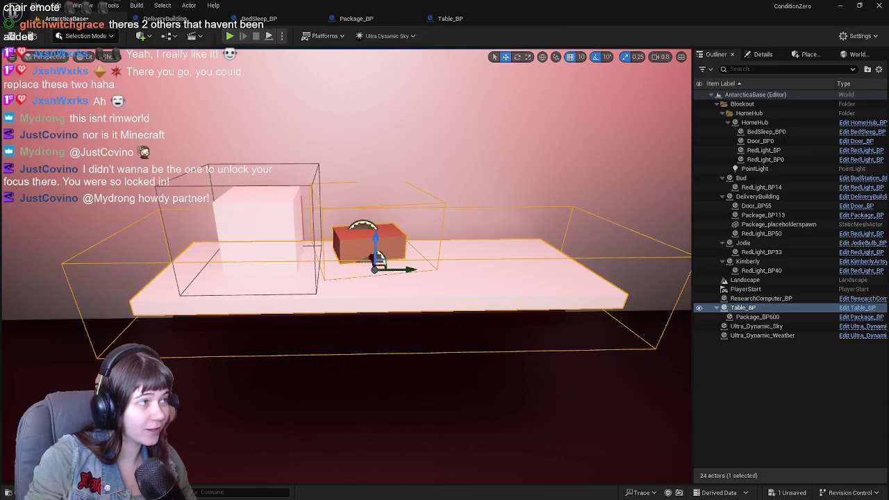
pyautogui.scroll(3, 486, 228)
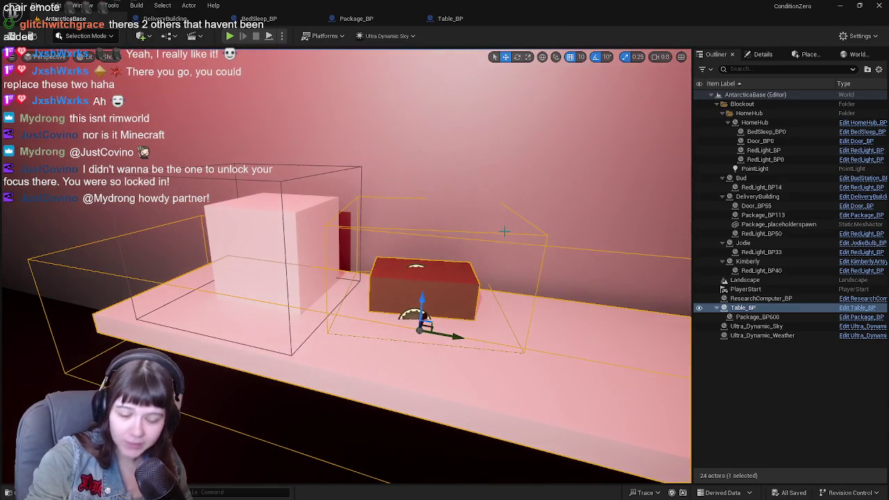
pyautogui.moveTo(506, 229)
pyautogui.mouseDown()
pyautogui.moveTo(528, 229)
pyautogui.moveTo(486, 236)
pyautogui.moveTo(500, 247)
pyautogui.mouseUp()
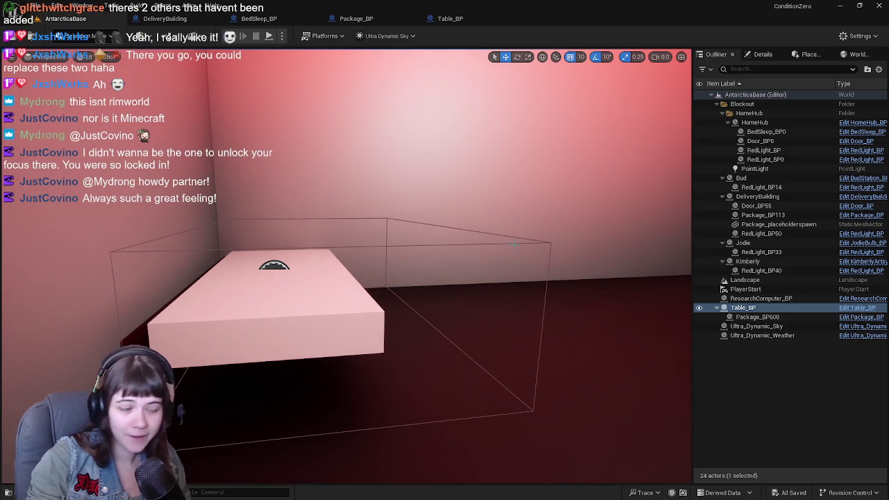
pyautogui.press('Right')
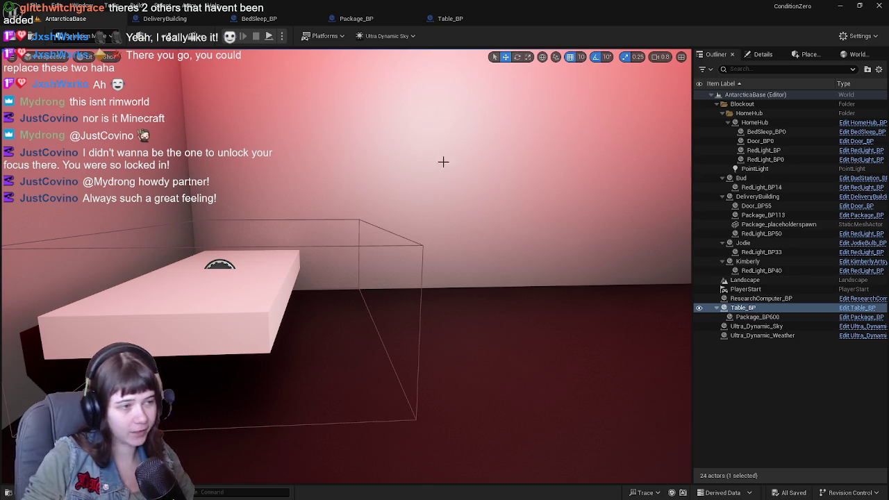
pyautogui.press('f')
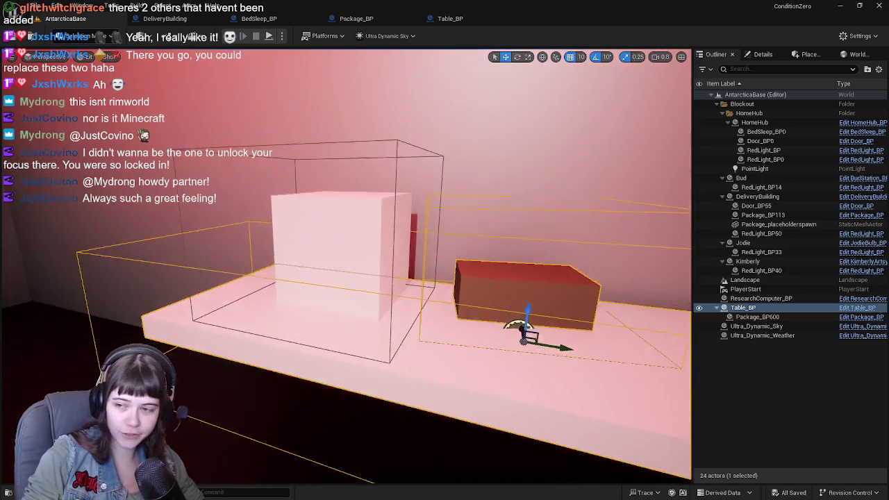
pyautogui.moveTo(412, 376)
pyautogui.mouseDown()
pyautogui.moveTo(424, 375)
pyautogui.moveTo(326, 328)
pyautogui.mouseUp()
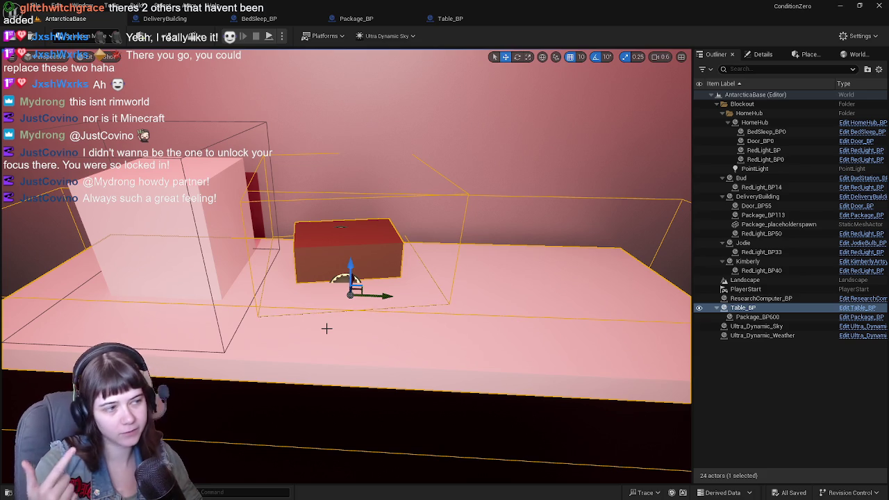
pyautogui.moveTo(344, 329); pyautogui.dragTo(299, 324)
pyautogui.moveTo(427, 276)
pyautogui.mouseDown()
pyautogui.moveTo(417, 275)
pyautogui.moveTo(427, 277)
pyautogui.mouseUp()
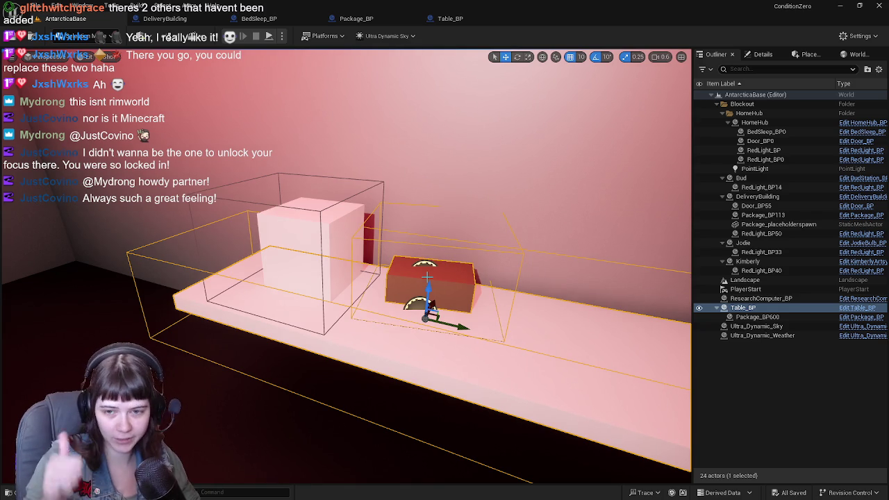
pyautogui.moveTo(427, 277)
pyautogui.mouseDown()
pyautogui.moveTo(487, 249)
pyautogui.moveTo(458, 260)
pyautogui.moveTo(397, 248)
pyautogui.mouseUp()
# Step: Select the table, view the package at tabletop height, and save all changes
pyautogui.click(371, 272)
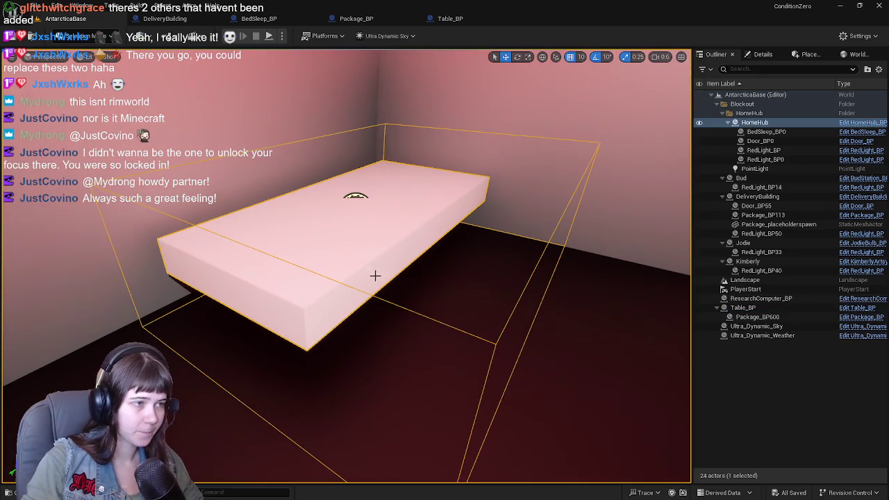
pyautogui.moveTo(371, 264)
pyautogui.mouseDown()
pyautogui.moveTo(371, 289)
pyautogui.moveTo(363, 260)
pyautogui.mouseUp()
pyautogui.hotkey('ctrl', 's')
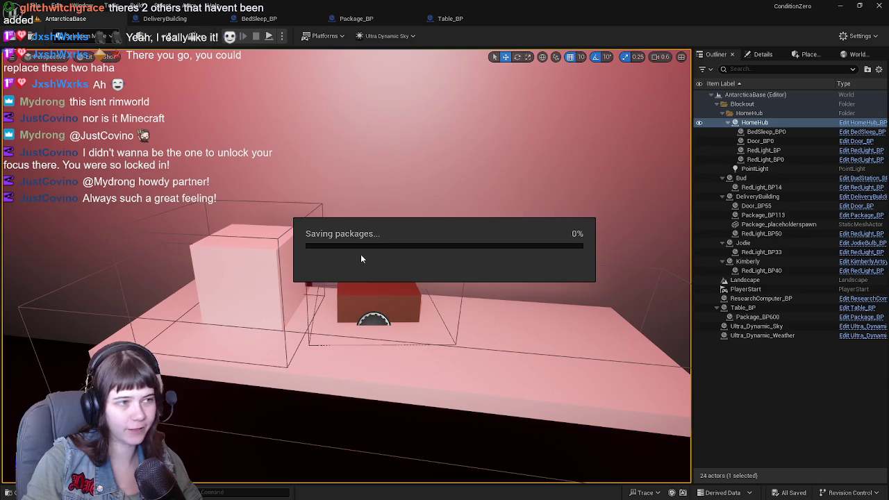
pyautogui.hotkey('ctrl', 's')
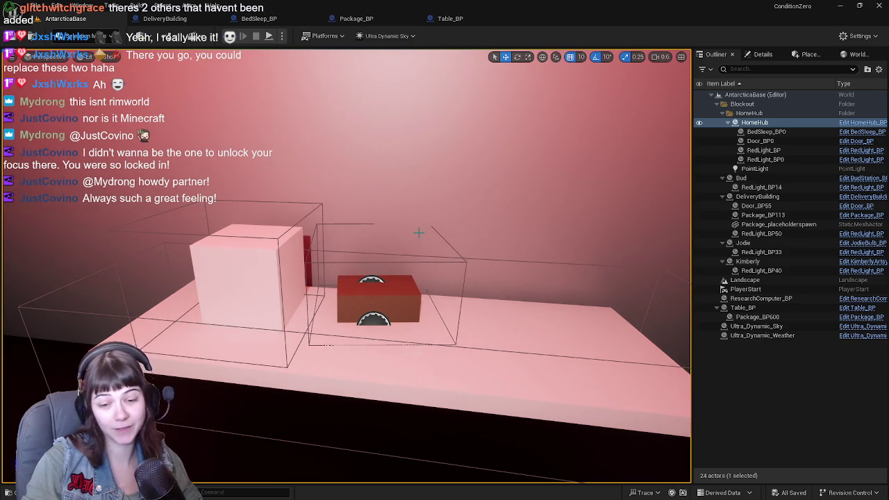
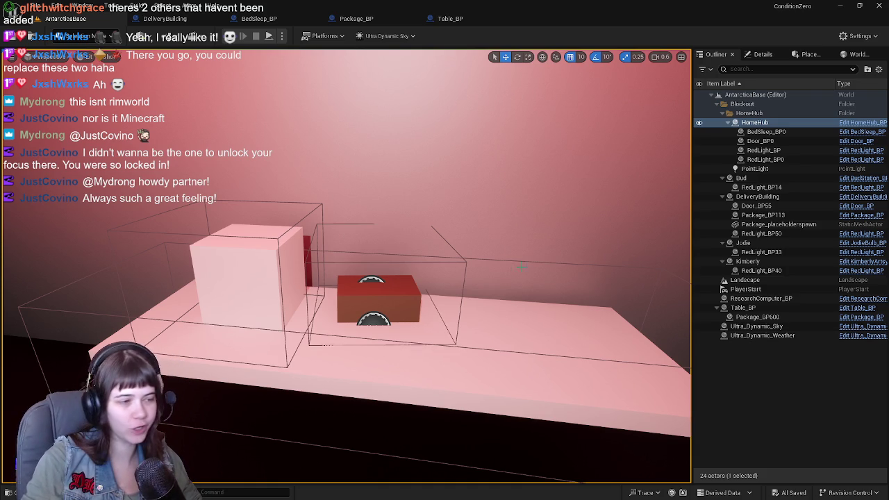
# Step: Clear the level selection and look at the DeliveryBuilding blueprint's 3D preview of its floor
pyautogui.click(795, 372)
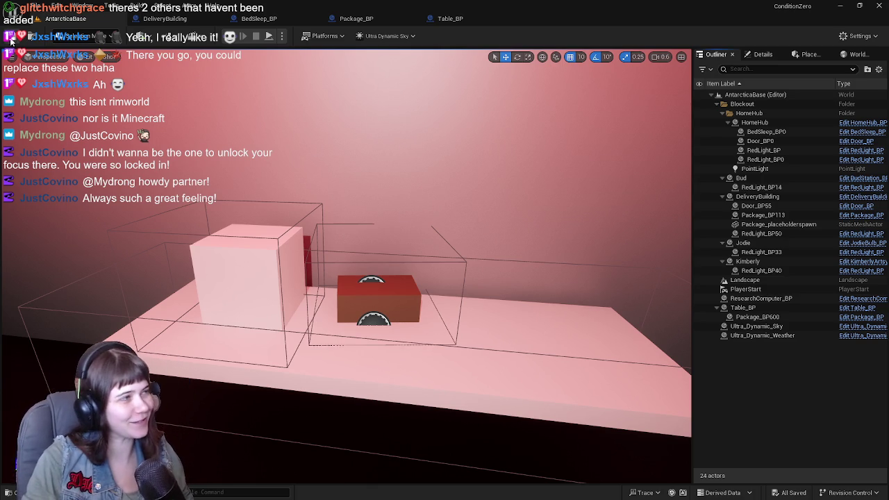
pyautogui.click(193, 22)
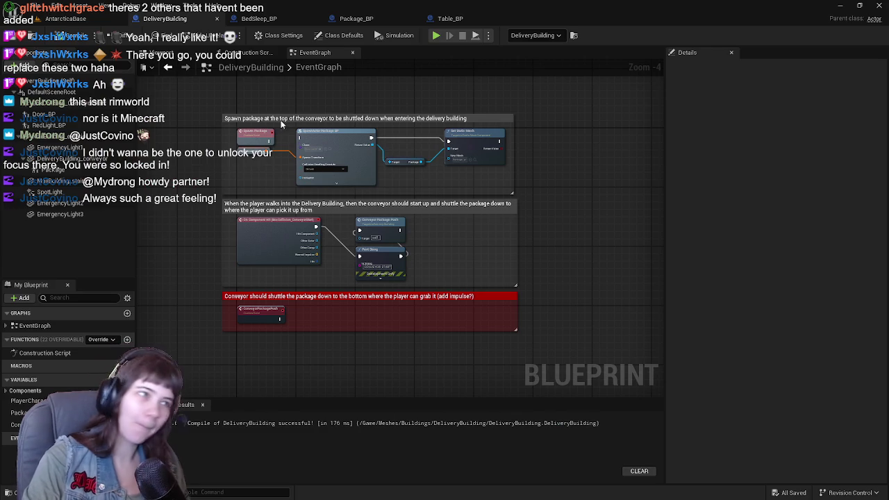
pyautogui.scroll(2, 329, 181)
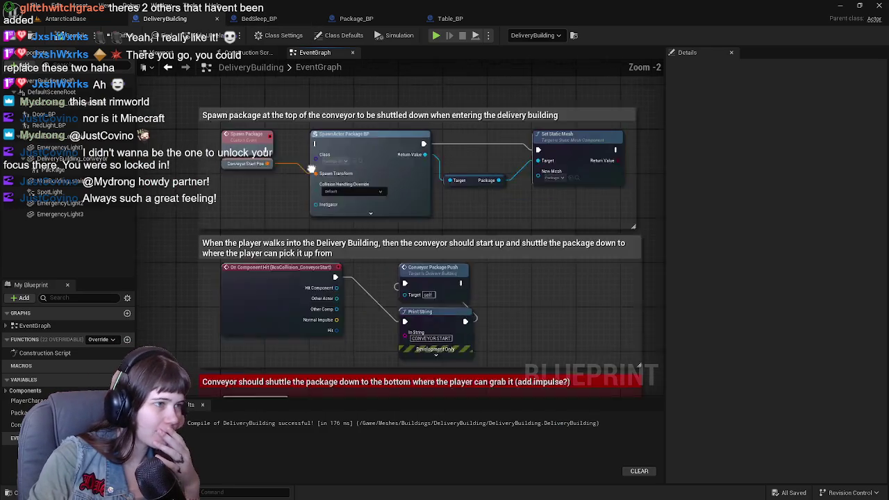
pyautogui.scroll(-2, 329, 180)
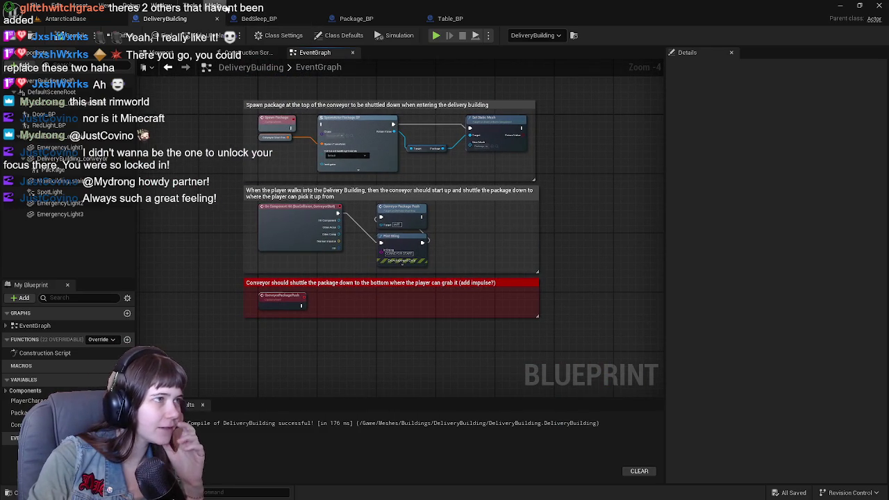
pyautogui.click(170, 53)
pyautogui.moveTo(400, 208)
pyautogui.mouseDown()
pyautogui.moveTo(400, 264)
pyautogui.moveTo(400, 216)
pyautogui.moveTo(326, 170)
pyautogui.mouseUp()
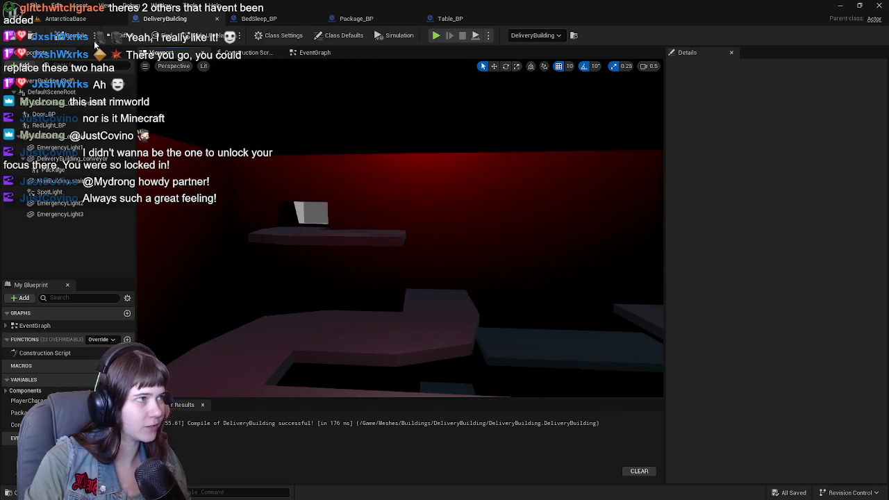
# Step: Back in the AntarcticaBase level, fly through the red hut over the long red table
pyautogui.click(65, 18)
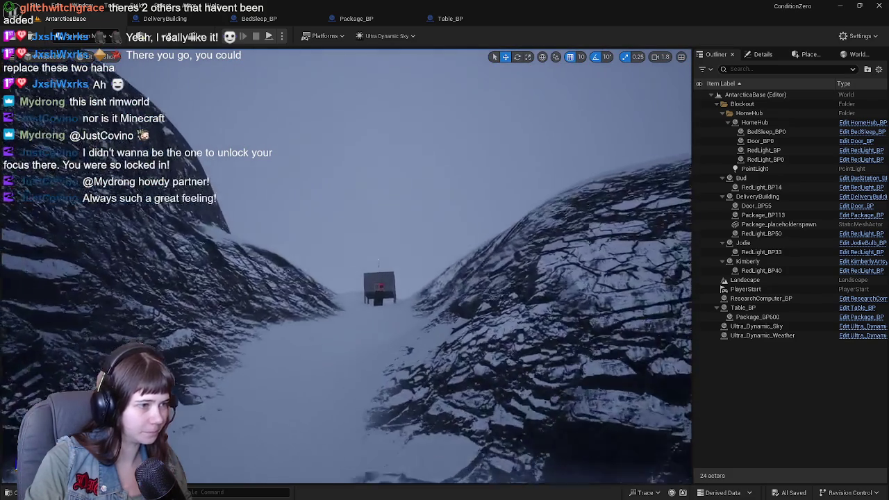
pyautogui.scroll(-3, 346, 267)
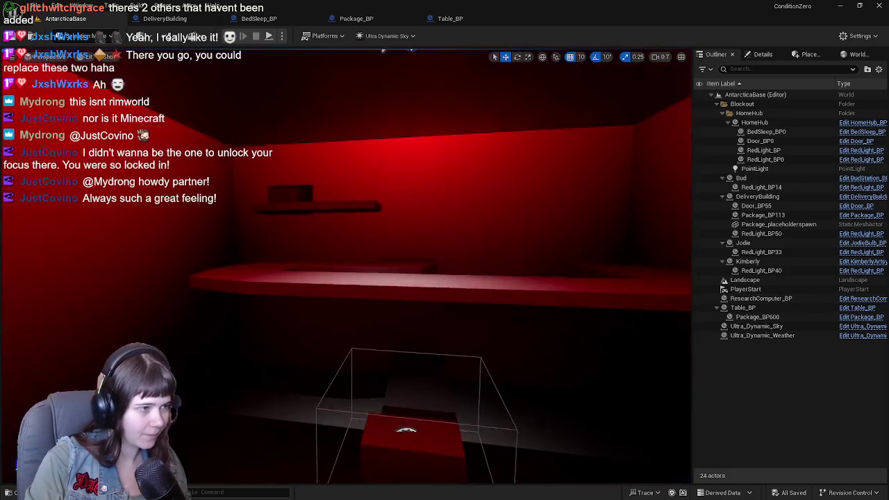
pyautogui.press('w')
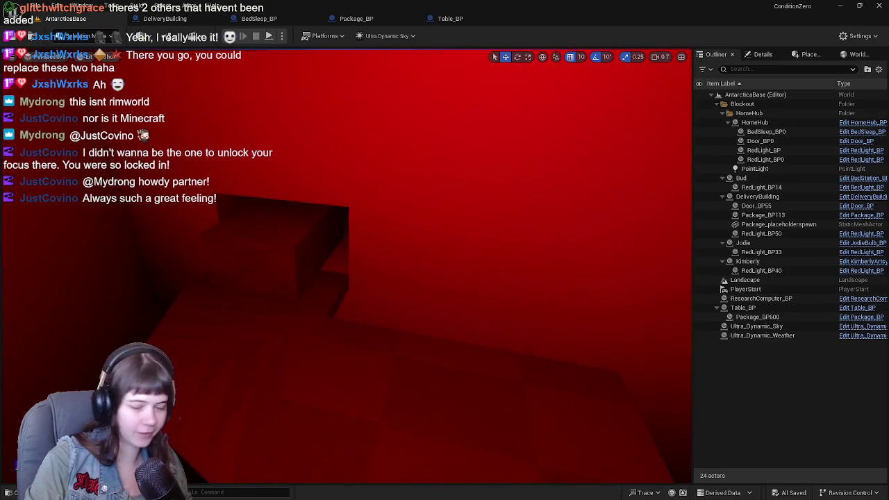
pyautogui.press('w')
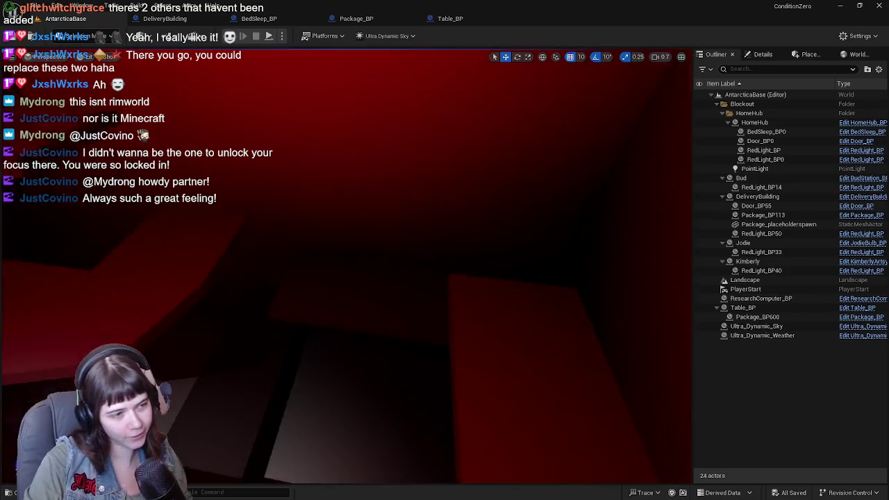
pyautogui.press('w')
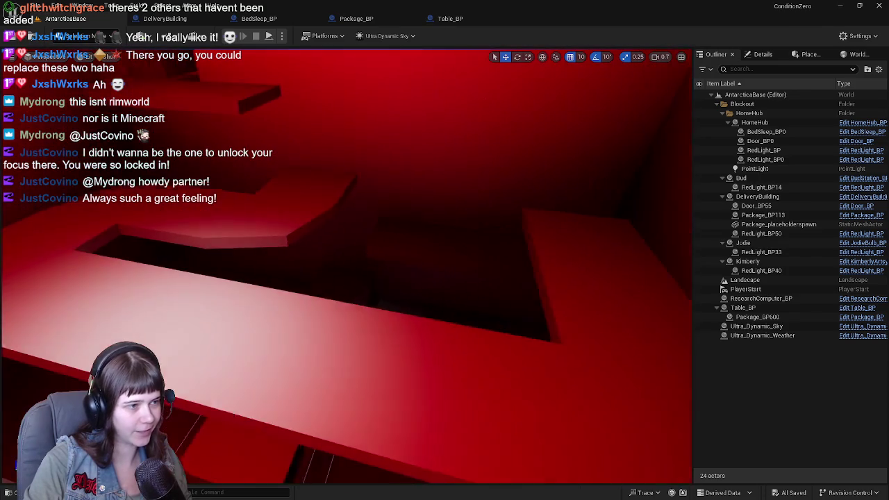
pyautogui.press('w')
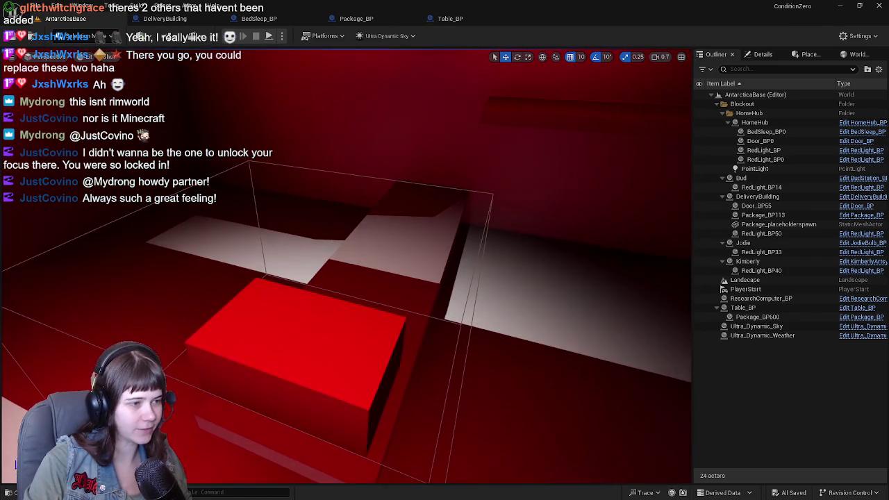
pyautogui.press('s')
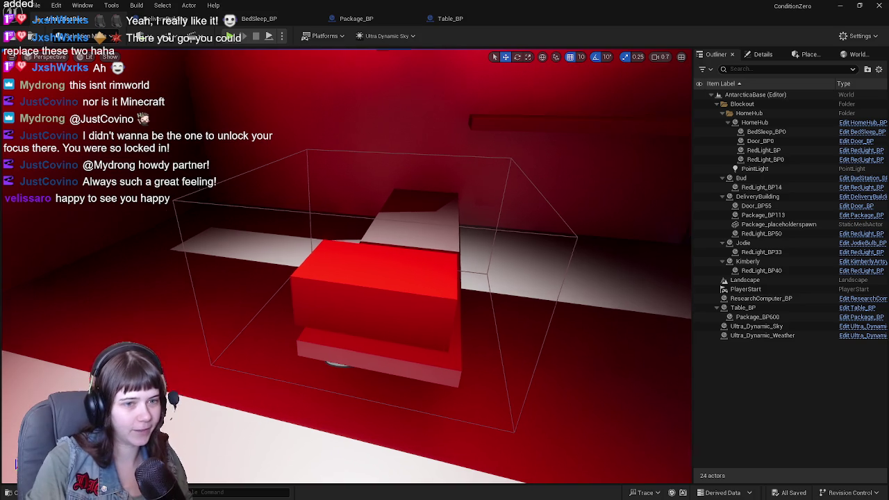
pyautogui.press('s')
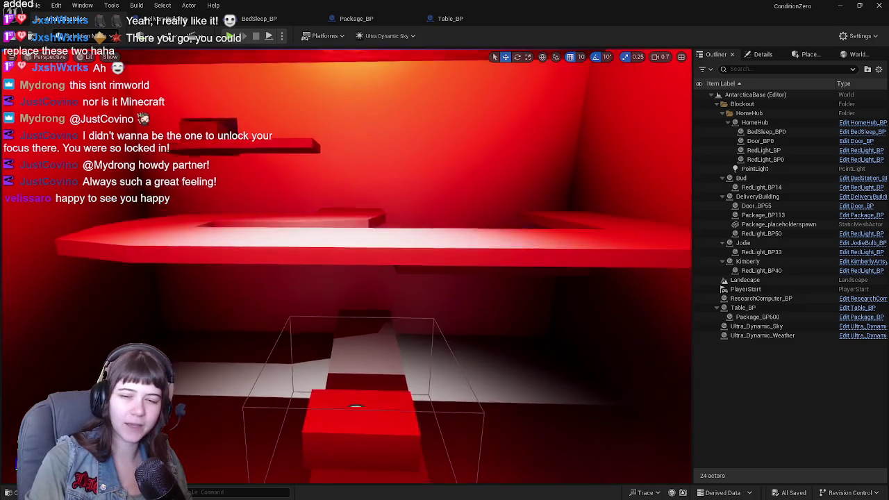
# Step: Save the level and go back to the DeliveryBuilding blueprint
pyautogui.hotkey('ctrl', 's')
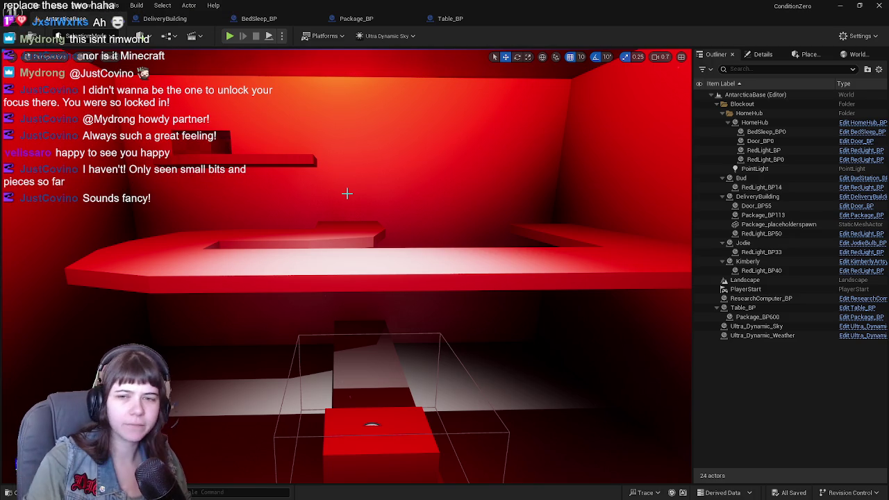
pyautogui.moveTo(348, 194)
pyautogui.mouseDown()
pyautogui.moveTo(350, 229)
pyautogui.moveTo(368, 189)
pyautogui.mouseUp()
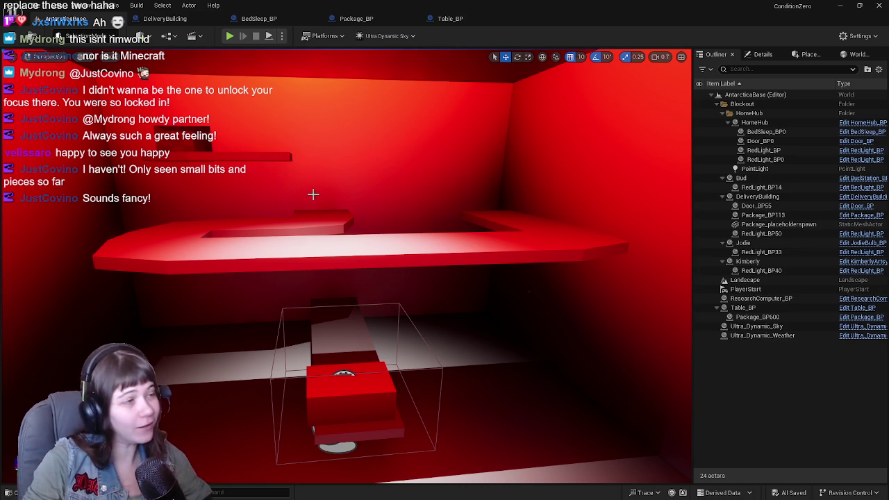
pyautogui.click(146, 19)
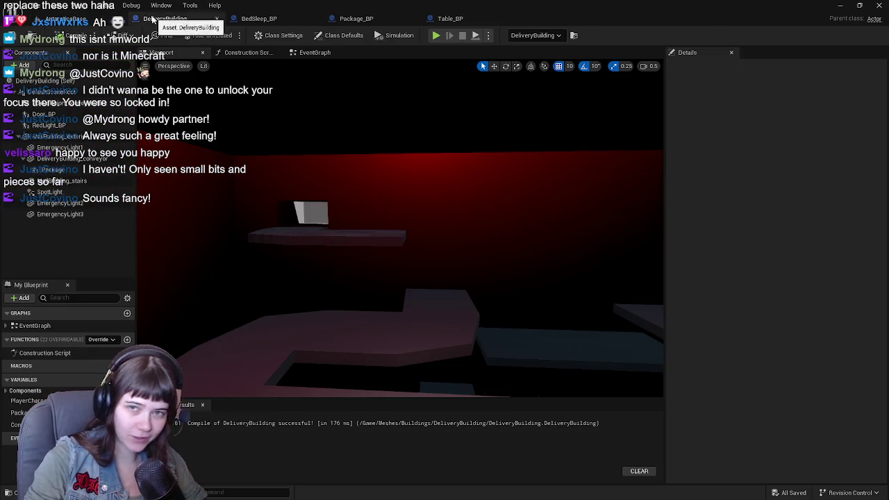
# Step: Close DeliveryBuilding and review BedSleep_BP's sleep-message and package-delivered check nodes
pyautogui.click(217, 19)
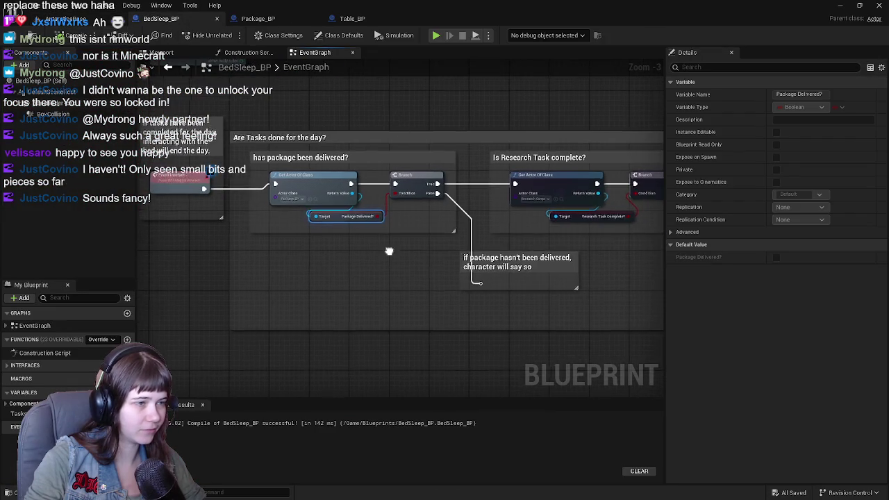
pyautogui.scroll(-1, 371, 158)
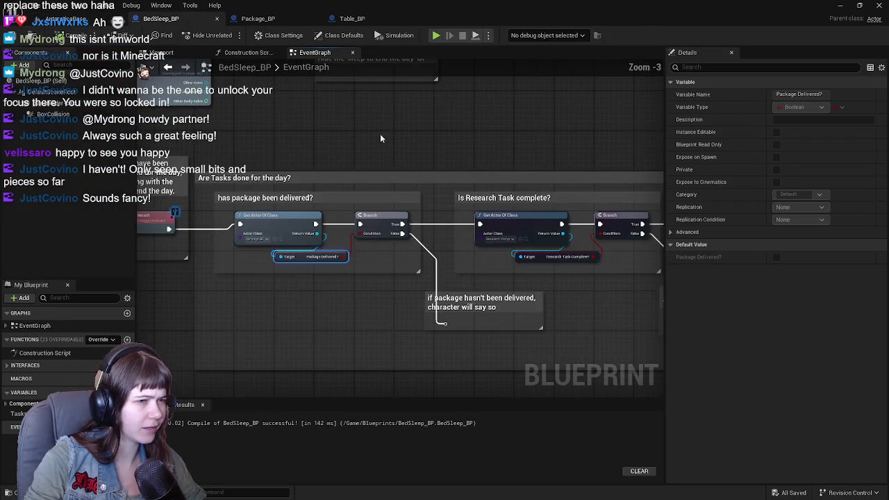
pyautogui.scroll(-1, 266, 102)
pyautogui.scroll(1, 426, 199)
pyautogui.moveTo(425, 198); pyautogui.dragTo(341, 157)
pyautogui.scroll(1, 337, 238)
pyautogui.moveTo(338, 238)
pyautogui.mouseDown()
pyautogui.moveTo(297, 224)
pyautogui.moveTo(291, 196)
pyautogui.moveTo(399, 239)
pyautogui.moveTo(401, 355)
pyautogui.moveTo(345, 200)
pyautogui.mouseUp()
# Step: Review Package_BP's pickup logic and day-dependent comment before moving on to Table_BP
pyautogui.click(259, 19)
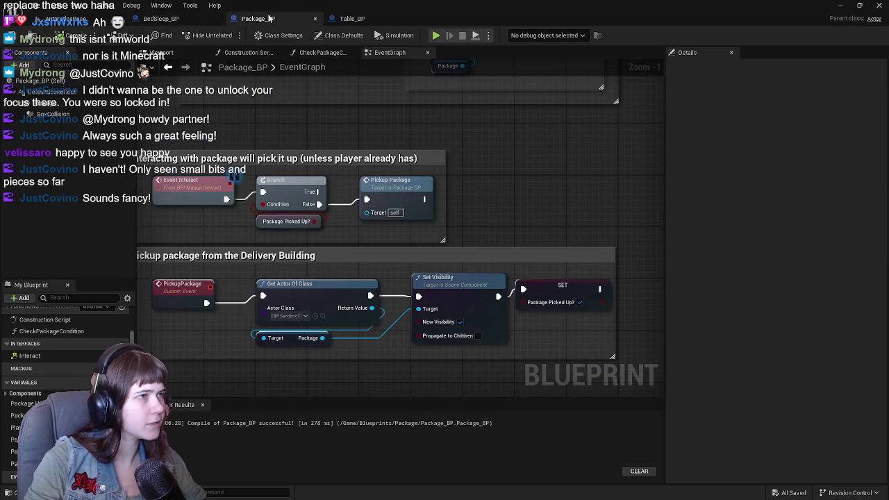
pyautogui.click(166, 19)
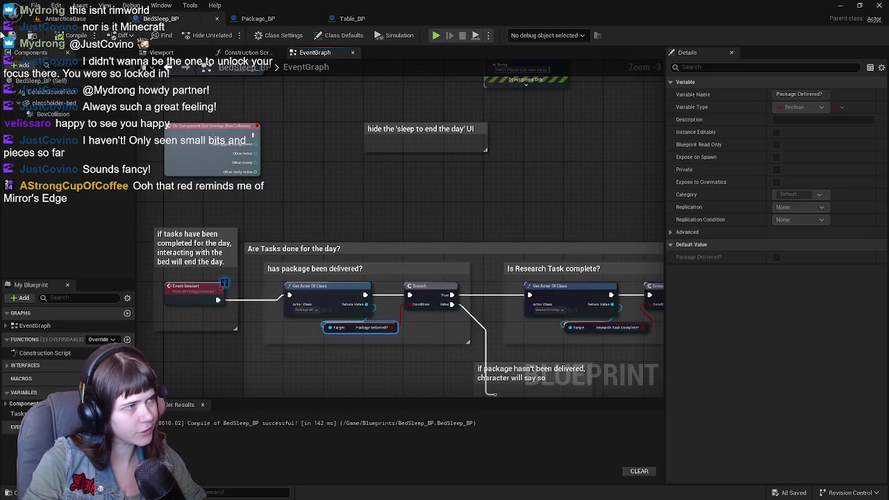
pyautogui.click(258, 19)
pyautogui.moveTo(472, 216); pyautogui.dragTo(521, 206)
pyautogui.scroll(-1, 520, 206)
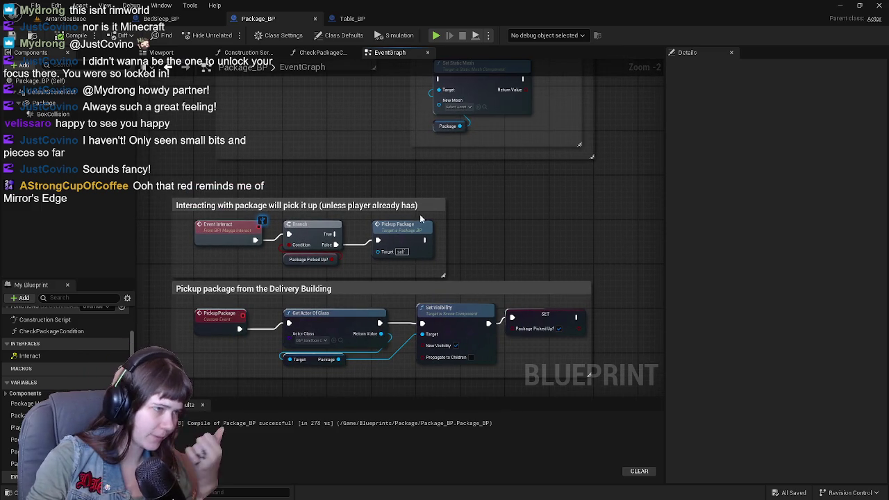
pyautogui.moveTo(487, 238)
pyautogui.mouseDown()
pyautogui.moveTo(476, 314)
pyautogui.moveTo(465, 244)
pyautogui.moveTo(451, 284)
pyautogui.moveTo(508, 264)
pyautogui.moveTo(513, 289)
pyautogui.moveTo(502, 220)
pyautogui.moveTo(482, 222)
pyautogui.mouseUp()
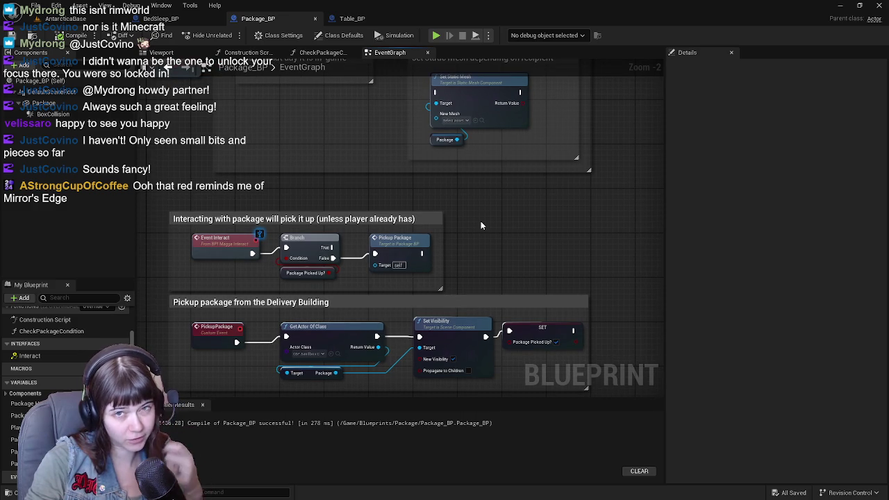
pyautogui.moveTo(479, 221)
pyautogui.mouseDown()
pyautogui.moveTo(466, 185)
pyautogui.moveTo(262, 94)
pyautogui.mouseUp()
pyautogui.click(351, 18)
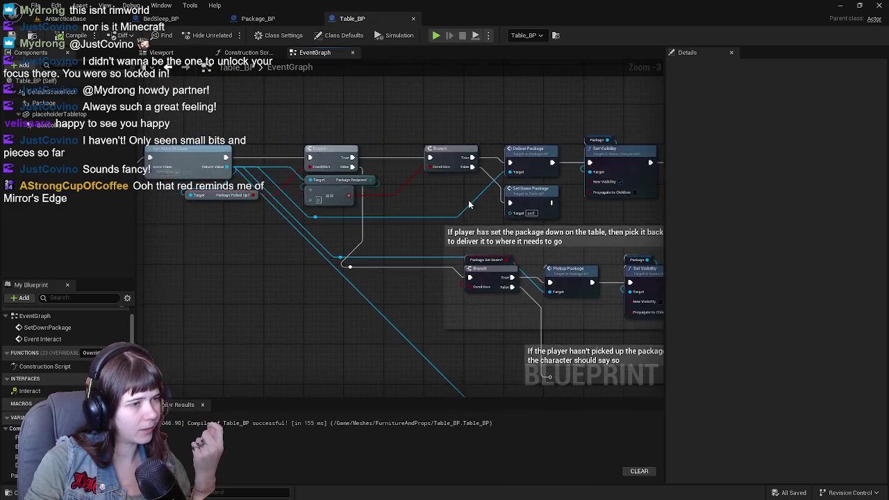
pyautogui.moveTo(449, 197)
pyautogui.mouseDown()
pyautogui.moveTo(483, 195)
pyautogui.moveTo(352, 165)
pyautogui.moveTo(478, 214)
pyautogui.moveTo(428, 227)
pyautogui.mouseUp()
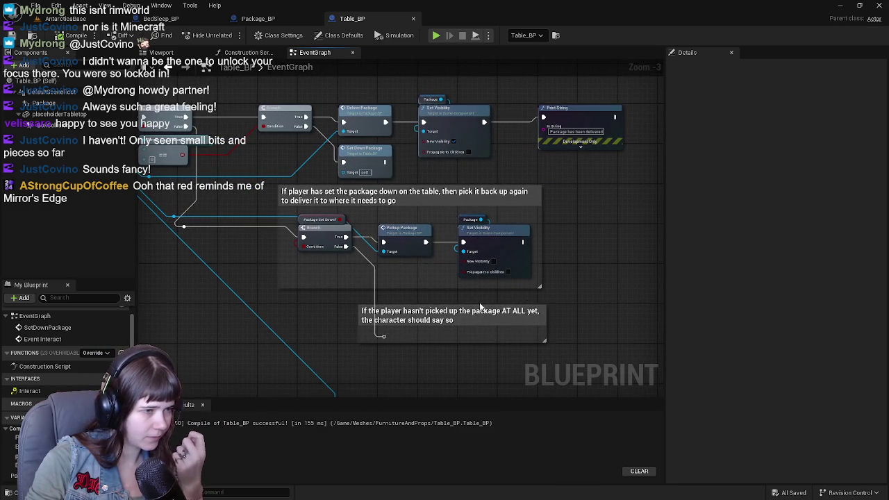
pyautogui.moveTo(331, 310)
pyautogui.mouseDown()
pyautogui.moveTo(427, 235)
pyautogui.moveTo(470, 178)
pyautogui.moveTo(451, 214)
pyautogui.moveTo(440, 194)
pyautogui.moveTo(442, 138)
pyautogui.moveTo(308, 199)
pyautogui.moveTo(355, 210)
pyautogui.moveTo(275, 203)
pyautogui.mouseUp()
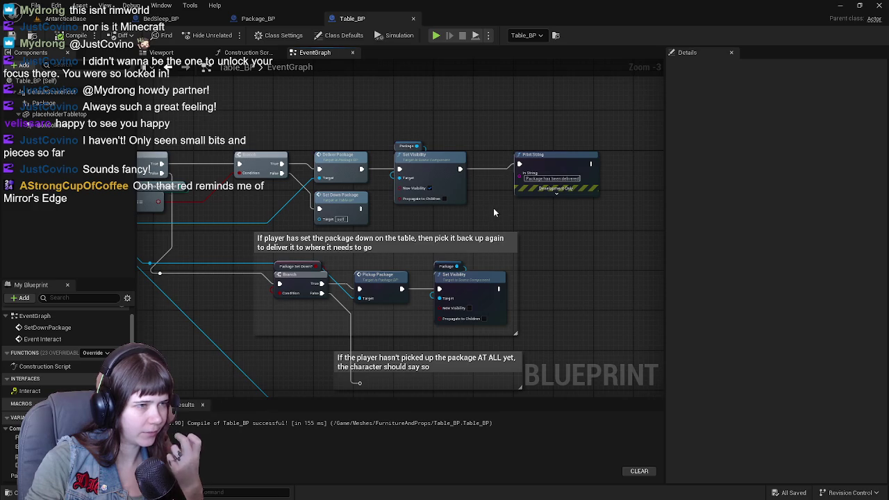
pyautogui.scroll(1, 487, 212)
pyautogui.moveTo(464, 171)
pyautogui.mouseDown()
pyautogui.moveTo(304, 152)
pyautogui.moveTo(445, 178)
pyautogui.mouseUp()
pyautogui.scroll(-1, 304, 153)
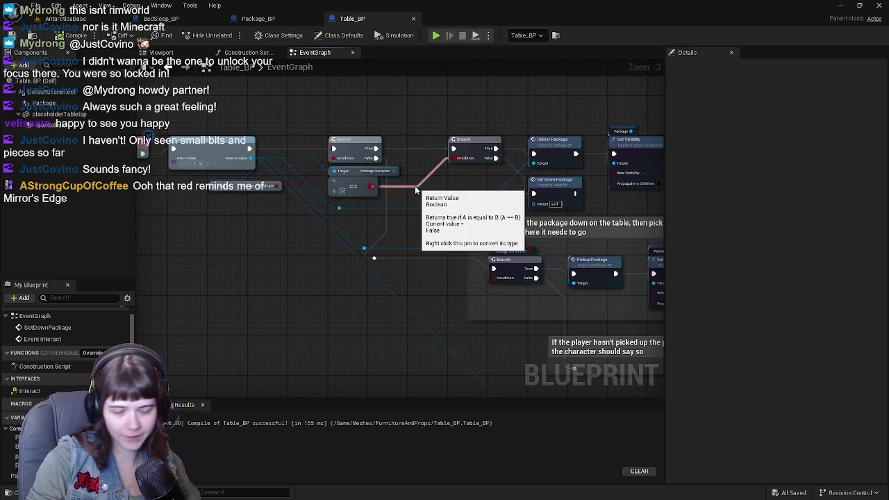
pyautogui.scroll(-2, 417, 189)
pyautogui.scroll(2, 313, 153)
pyautogui.scroll(1, 419, 195)
pyautogui.moveTo(340, 254)
pyautogui.mouseDown()
pyautogui.moveTo(425, 254)
pyautogui.moveTo(281, 238)
pyautogui.moveTo(202, 218)
pyautogui.mouseUp()
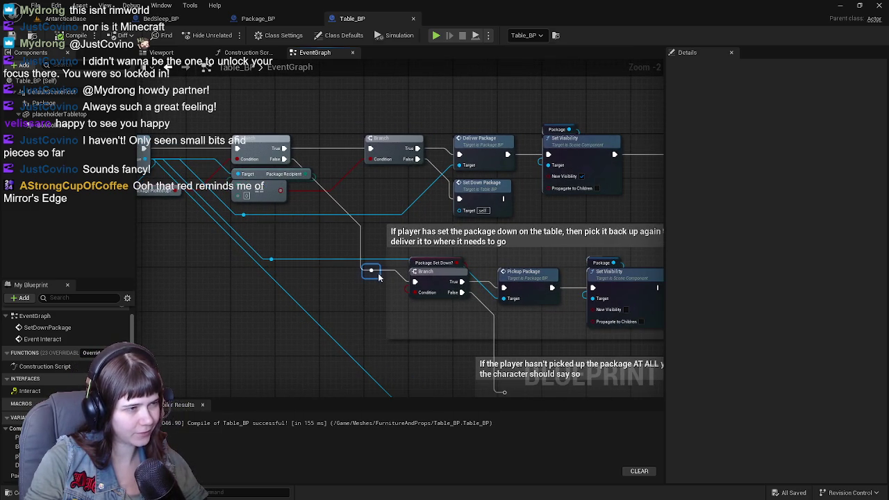
# Step: Raise the reroute node onto the upper wire and review the interact Branch and Deliver Package nodes
pyautogui.moveTo(383, 241); pyautogui.dragTo(378, 210)
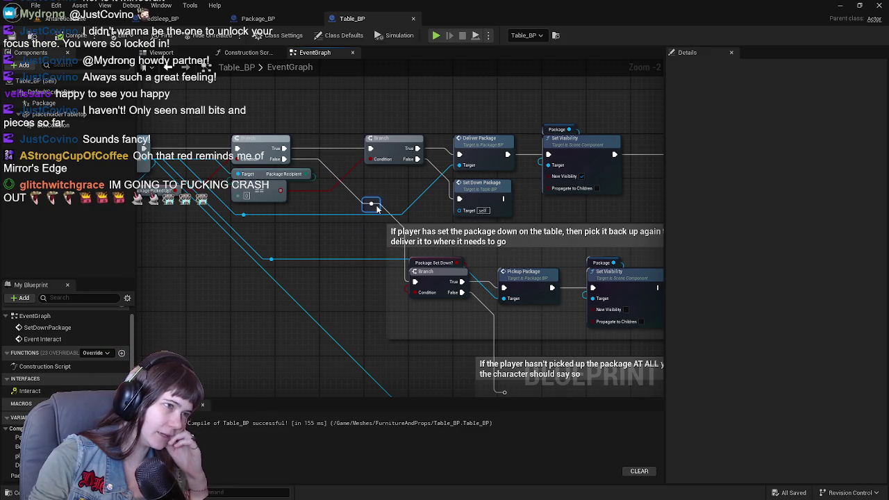
pyautogui.moveTo(357, 285)
pyautogui.mouseDown()
pyautogui.moveTo(280, 290)
pyautogui.moveTo(486, 280)
pyautogui.moveTo(480, 268)
pyautogui.mouseUp()
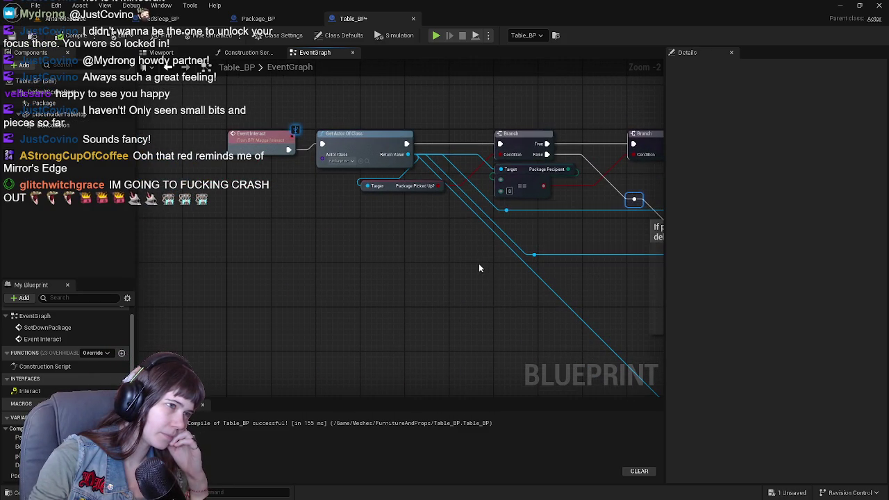
pyautogui.moveTo(417, 166)
pyautogui.mouseDown()
pyautogui.moveTo(272, 206)
pyautogui.moveTo(249, 249)
pyautogui.moveTo(267, 260)
pyautogui.mouseUp()
pyautogui.moveTo(361, 228)
pyautogui.mouseDown()
pyautogui.moveTo(479, 233)
pyautogui.moveTo(356, 233)
pyautogui.mouseUp()
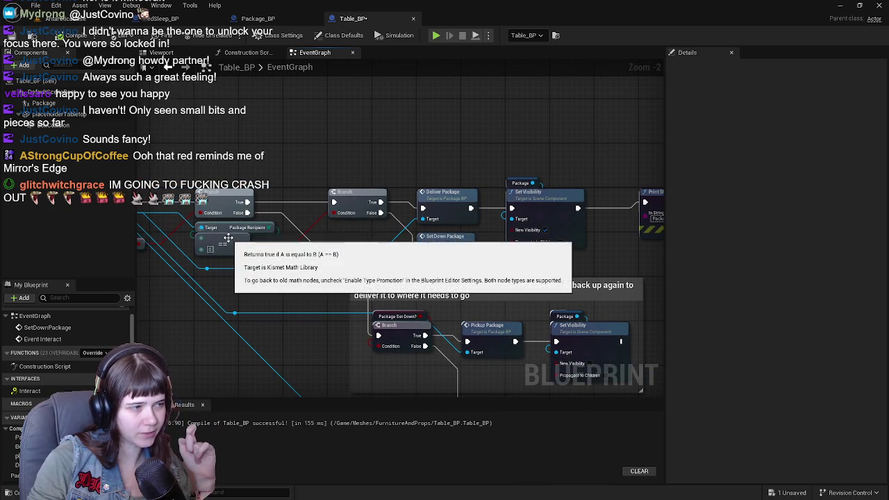
pyautogui.click(465, 201)
pyautogui.moveTo(541, 211)
pyautogui.mouseDown()
pyautogui.moveTo(424, 196)
pyautogui.moveTo(438, 217)
pyautogui.mouseUp()
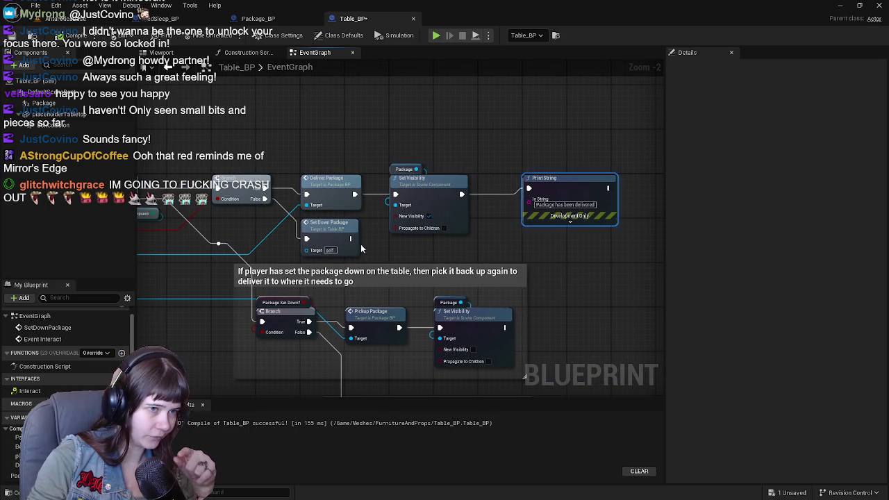
pyautogui.moveTo(359, 236); pyautogui.dragTo(578, 219)
# Step: Inspect the SetDownPackage event's Print String, Set Visibility and Package Picked Up? nodes
pyautogui.moveTo(426, 200); pyautogui.dragTo(265, 195)
pyautogui.doubleClick(391, 215)
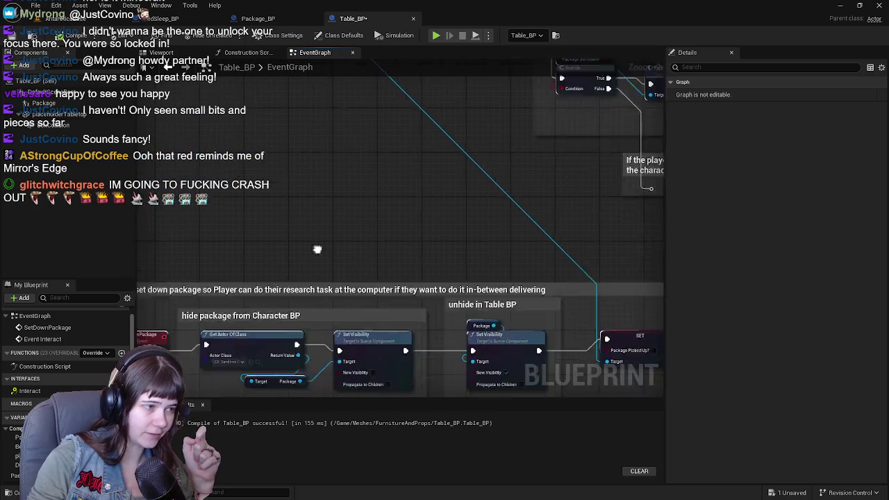
pyautogui.moveTo(371, 271); pyautogui.dragTo(337, 270)
pyautogui.moveTo(457, 230); pyautogui.dragTo(305, 234)
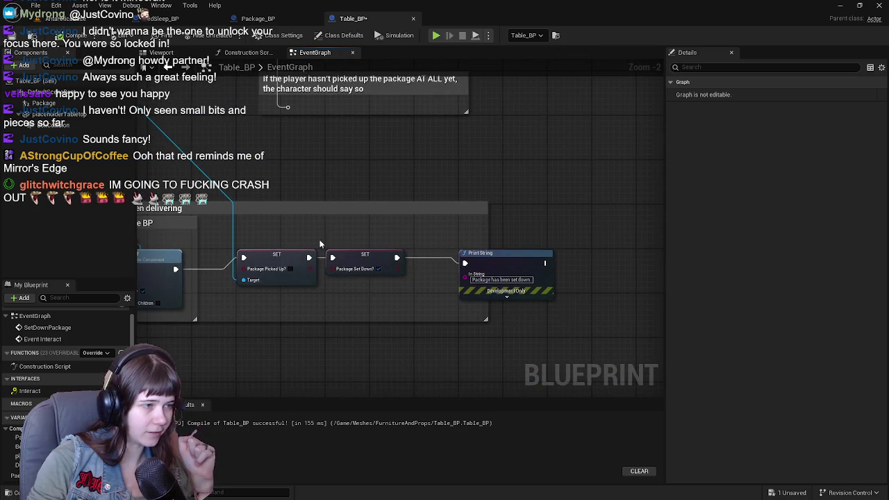
pyautogui.click(290, 259)
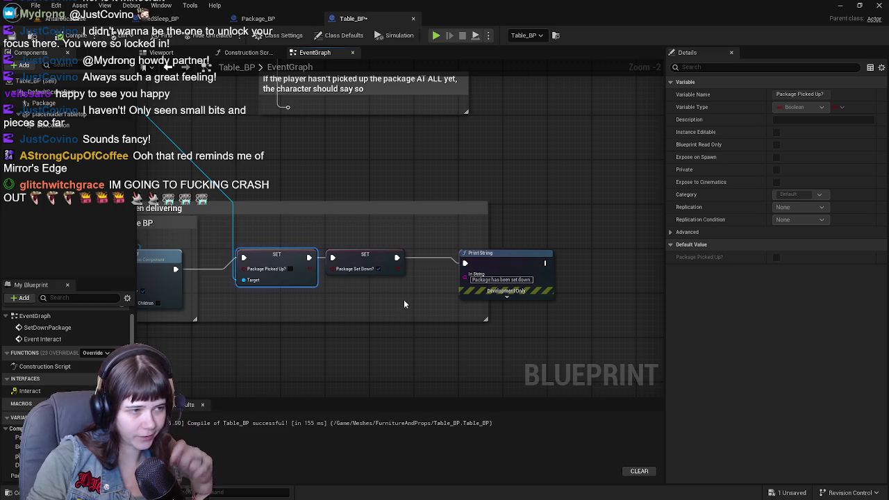
# Step: Review the Pickup Package logic with Get Actor Of Class and Branch nodes, then return to the level
pyautogui.moveTo(407, 228); pyautogui.dragTo(418, 273)
pyautogui.moveTo(431, 220); pyautogui.dragTo(464, 397)
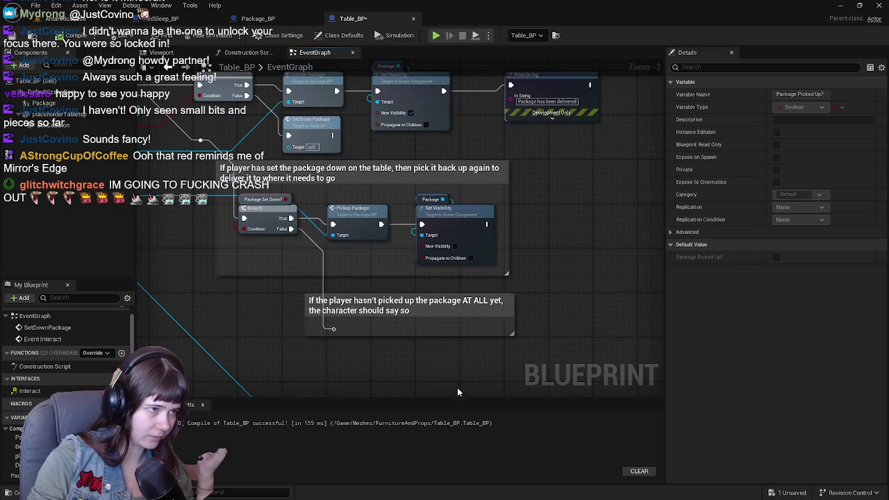
pyautogui.moveTo(363, 233); pyautogui.dragTo(417, 254)
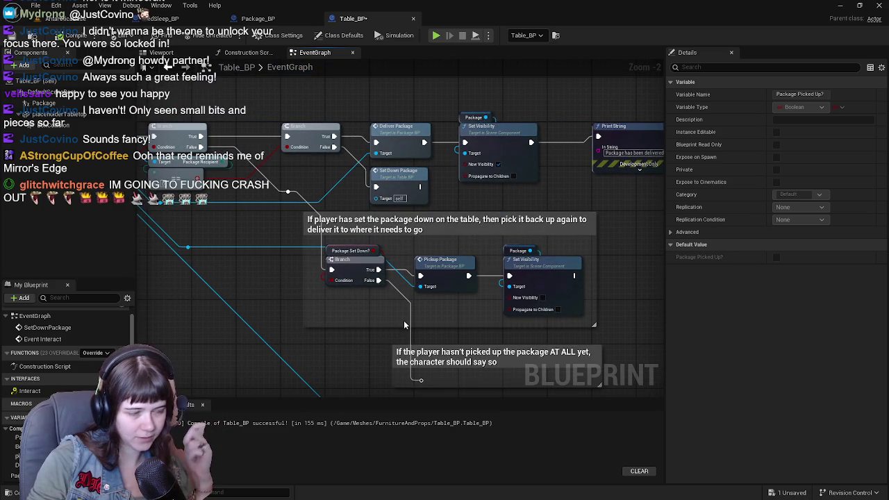
pyautogui.moveTo(404, 324); pyautogui.dragTo(581, 358)
pyautogui.moveTo(431, 254)
pyautogui.mouseDown()
pyautogui.moveTo(561, 283)
pyautogui.moveTo(324, 259)
pyautogui.mouseUp()
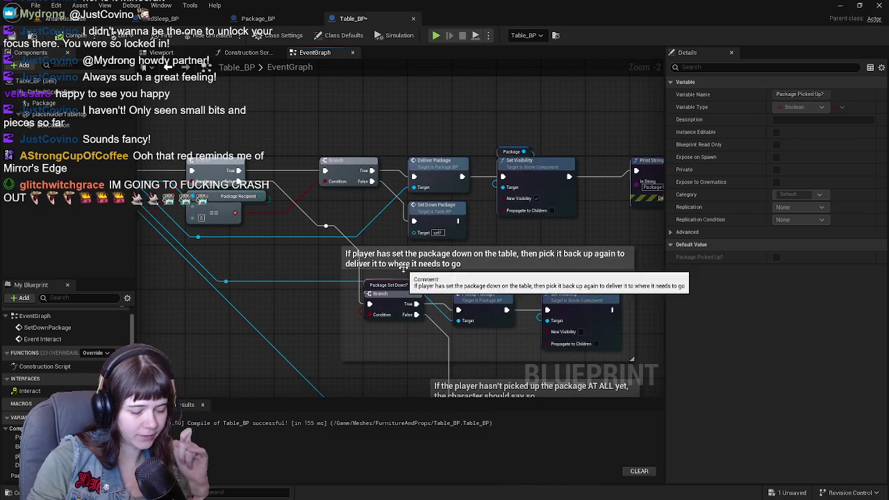
pyautogui.moveTo(457, 281)
pyautogui.mouseDown()
pyautogui.moveTo(389, 259)
pyautogui.moveTo(334, 220)
pyautogui.moveTo(533, 271)
pyautogui.moveTo(381, 237)
pyautogui.mouseUp()
pyautogui.click(574, 259)
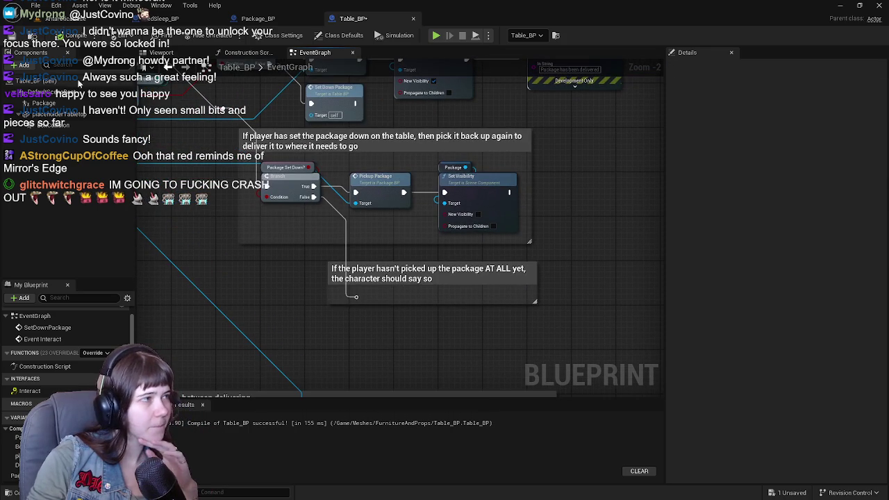
pyautogui.moveTo(233, 193)
pyautogui.mouseDown()
pyautogui.moveTo(317, 191)
pyautogui.moveTo(338, 258)
pyautogui.moveTo(261, 218)
pyautogui.mouseUp()
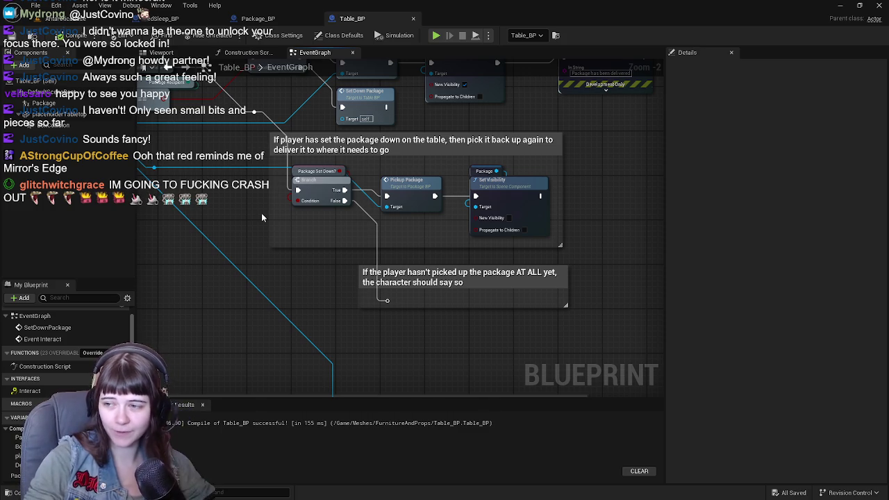
pyautogui.click(73, 20)
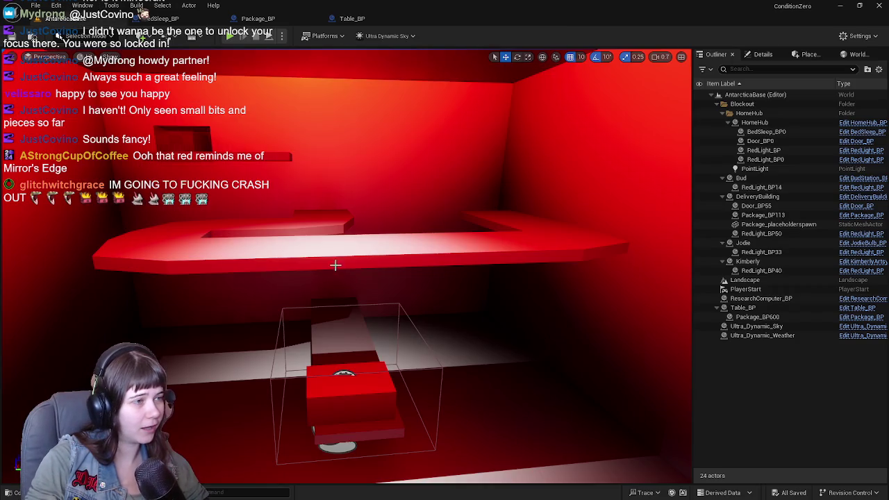
# Step: Save all changes, then start Play In Editor and run the character through the snow
pyautogui.moveTo(346, 264)
pyautogui.mouseDown()
pyautogui.moveTo(376, 209)
pyautogui.moveTo(334, 216)
pyautogui.moveTo(348, 60)
pyautogui.moveTo(368, 95)
pyautogui.moveTo(368, 153)
pyautogui.moveTo(419, 260)
pyautogui.mouseUp()
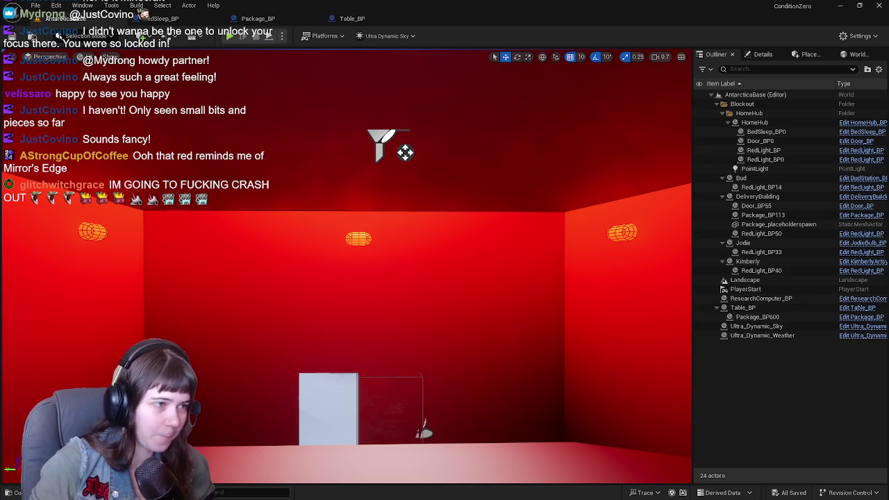
pyautogui.hotkey('ctrl', 's')
pyautogui.scroll(-10, 518, 285)
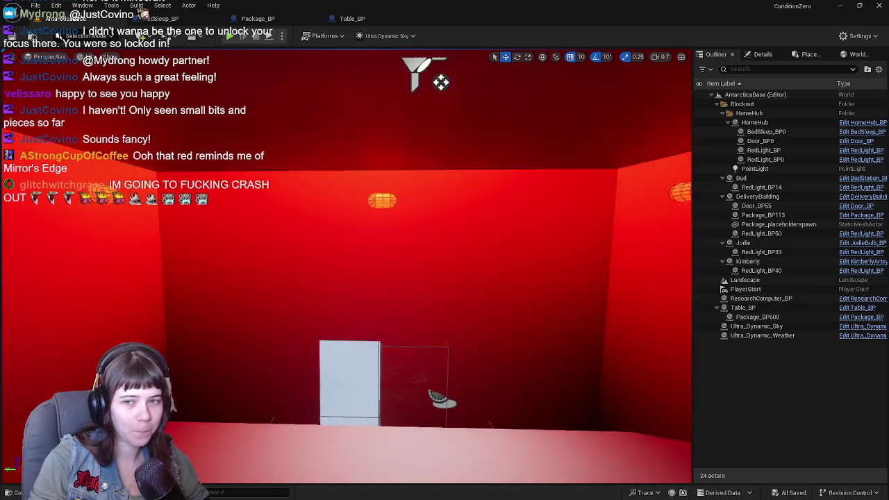
pyautogui.scroll(10, 306, 315)
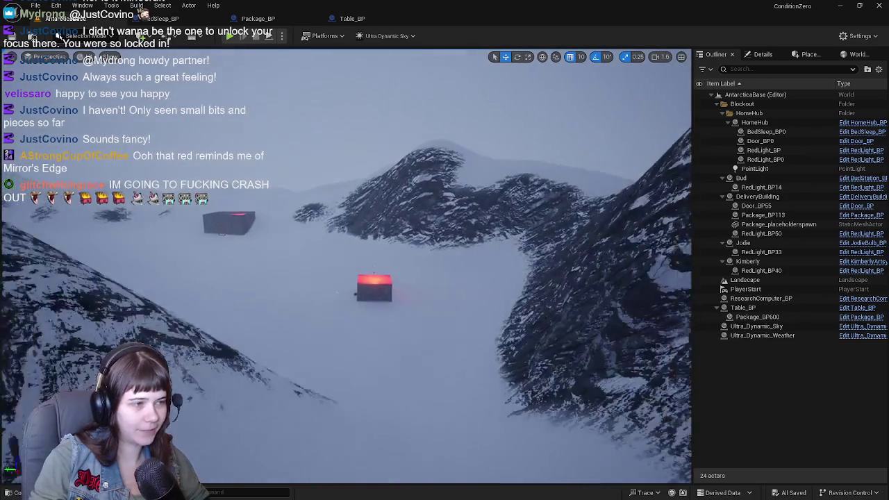
pyautogui.scroll(10, 306, 314)
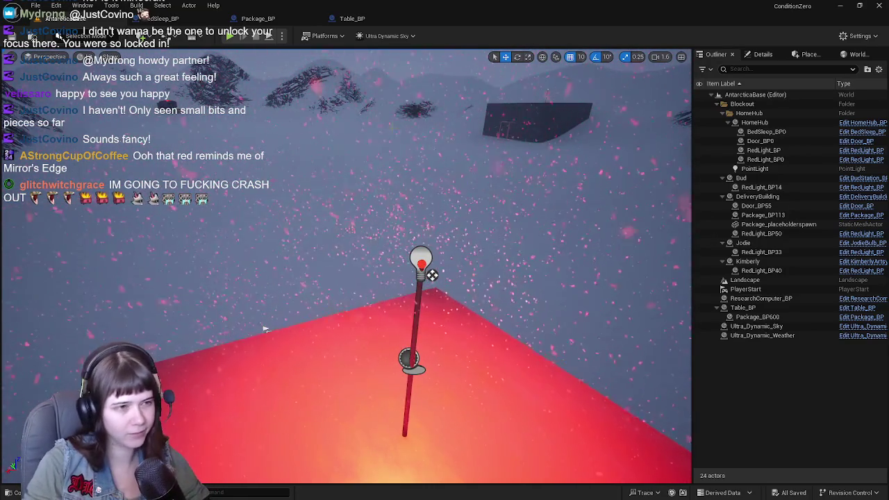
pyautogui.hotkey('ctrl', 's')
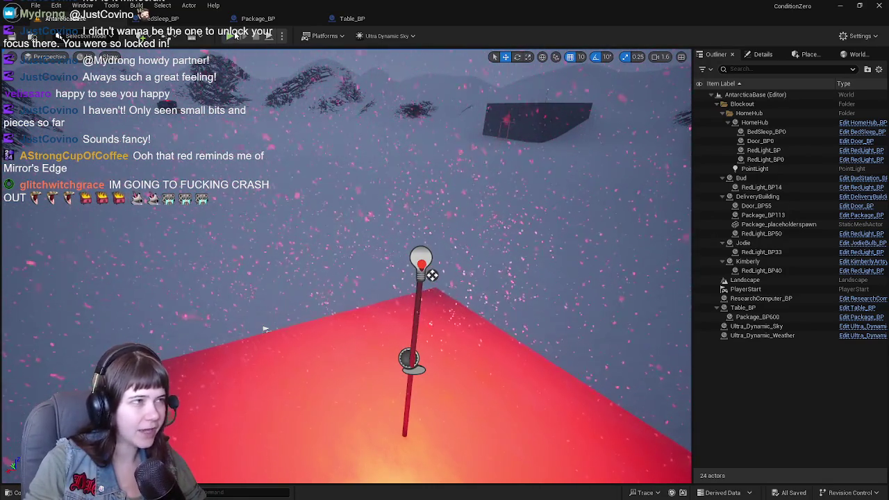
pyautogui.hotkey('alt', 'p')
pyautogui.press('w')
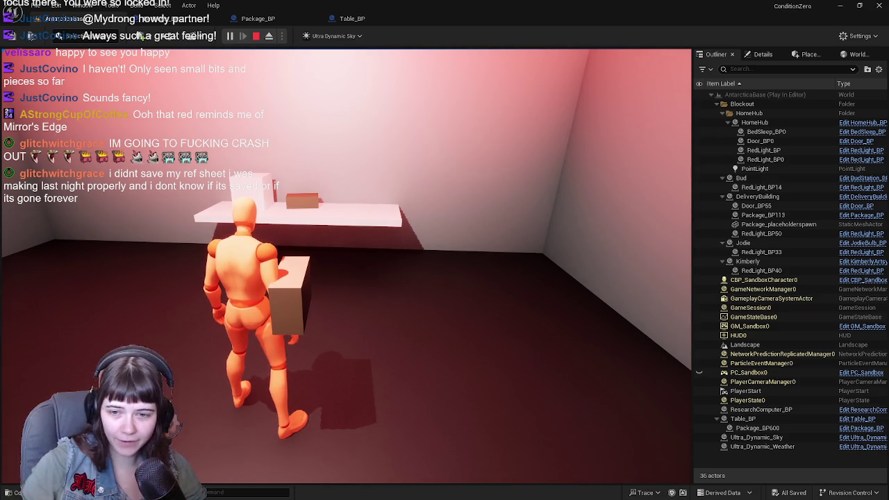
# Step: Stop the playtest once the character holds the package beside the red hut's table
pyautogui.press('Escape')
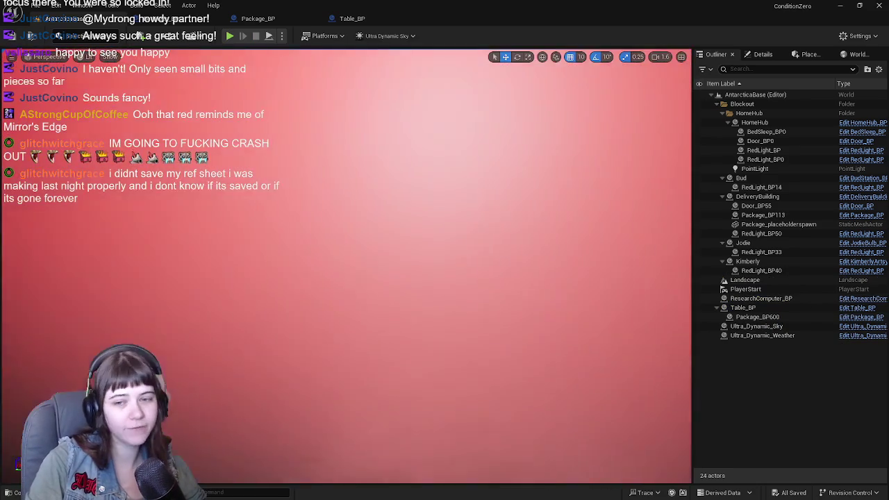
# Step: Select the table actor in the red hut and check its properties
pyautogui.scroll(-5, 346, 264)
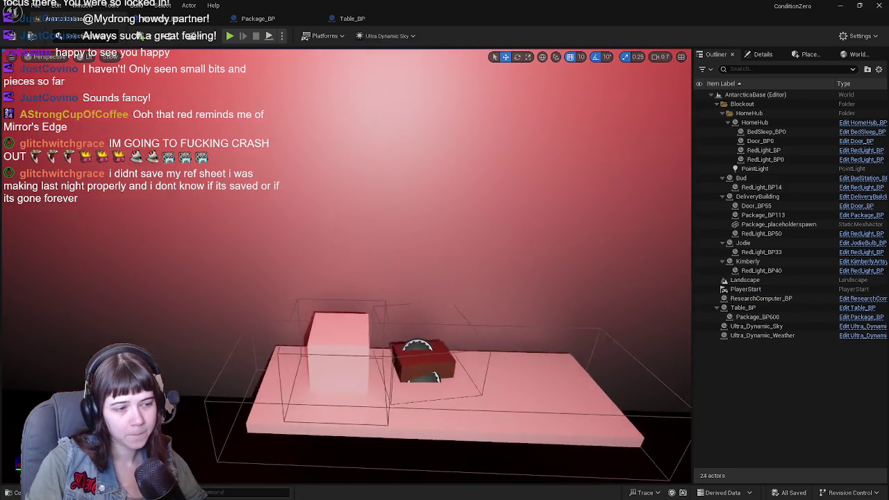
pyautogui.moveTo(391, 221)
pyautogui.mouseDown()
pyautogui.moveTo(383, 177)
pyautogui.moveTo(391, 221)
pyautogui.mouseUp()
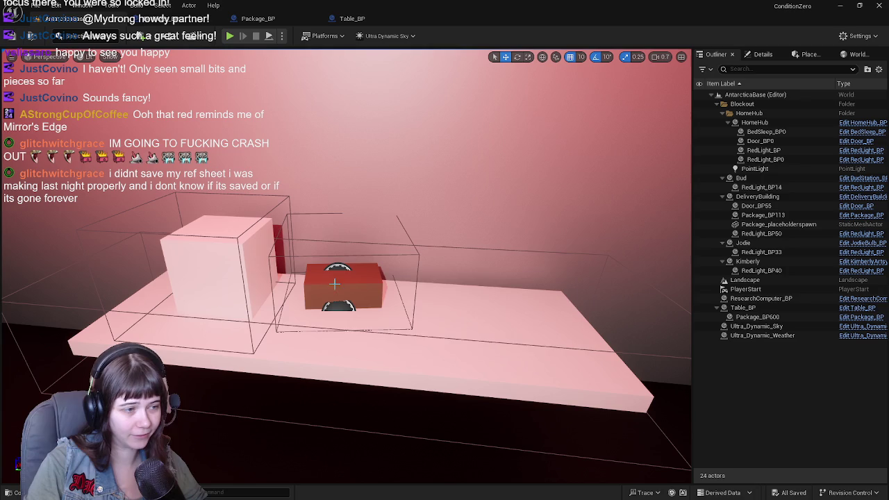
pyautogui.click(470, 342)
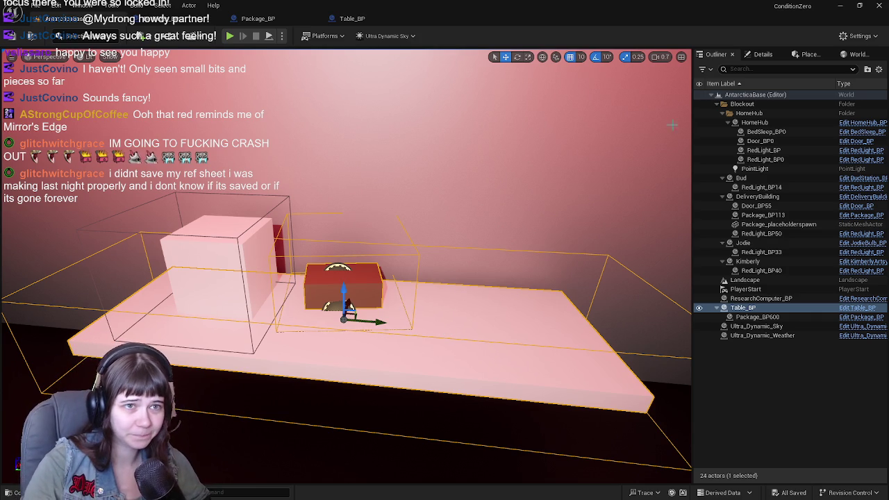
pyautogui.click(761, 55)
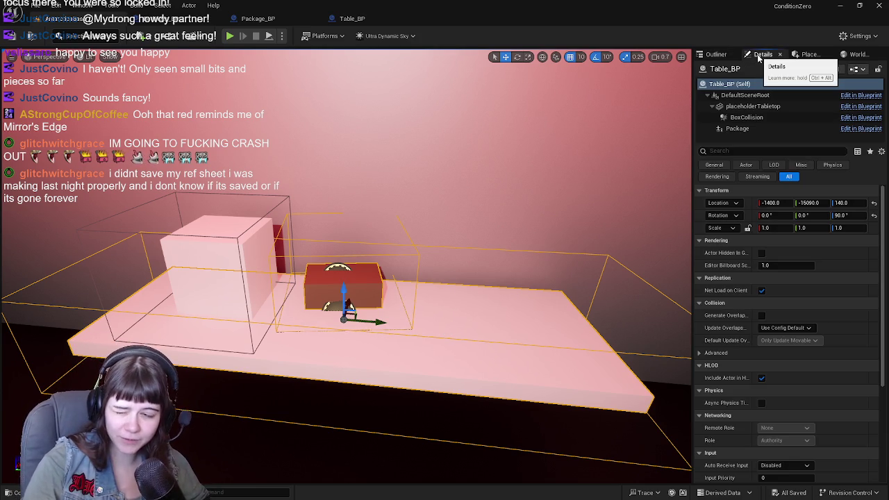
pyautogui.click(716, 54)
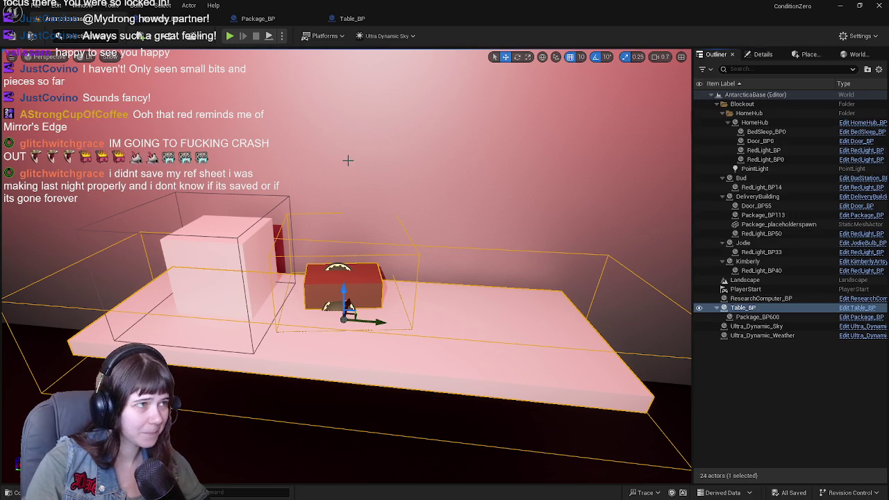
# Step: In Table_BP, uncheck Visible on the Package component so it starts hidden
pyautogui.click(352, 18)
pyautogui.click(174, 52)
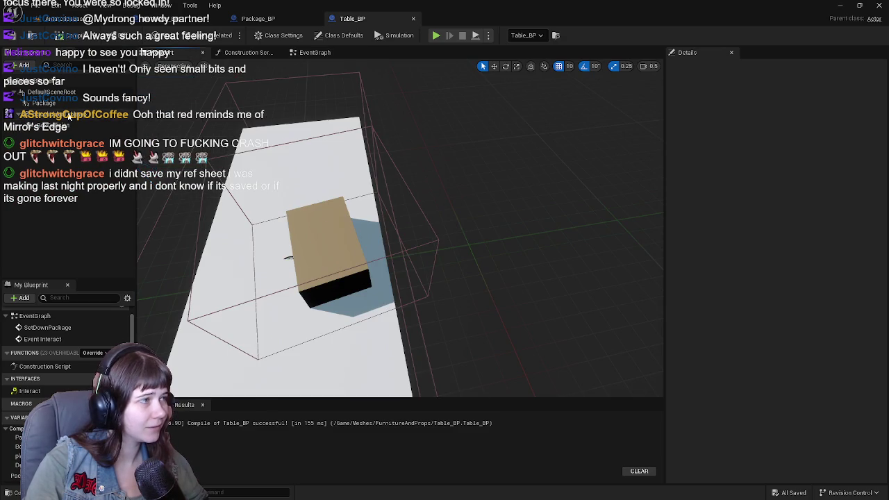
pyautogui.click(43, 102)
pyautogui.scroll(-2, 750, 313)
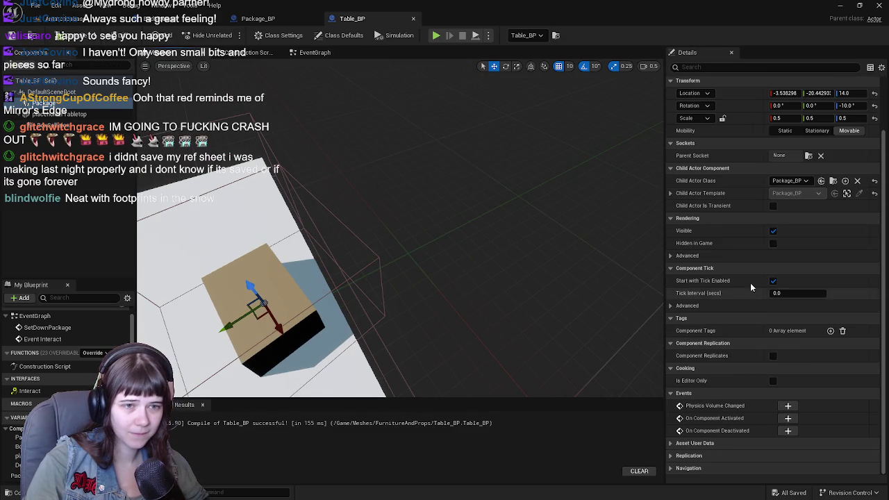
pyautogui.click(773, 230)
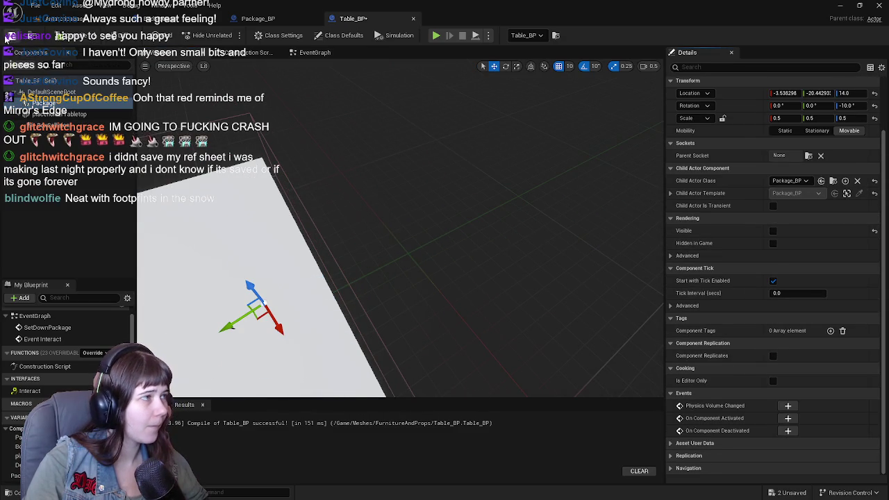
pyautogui.click(66, 18)
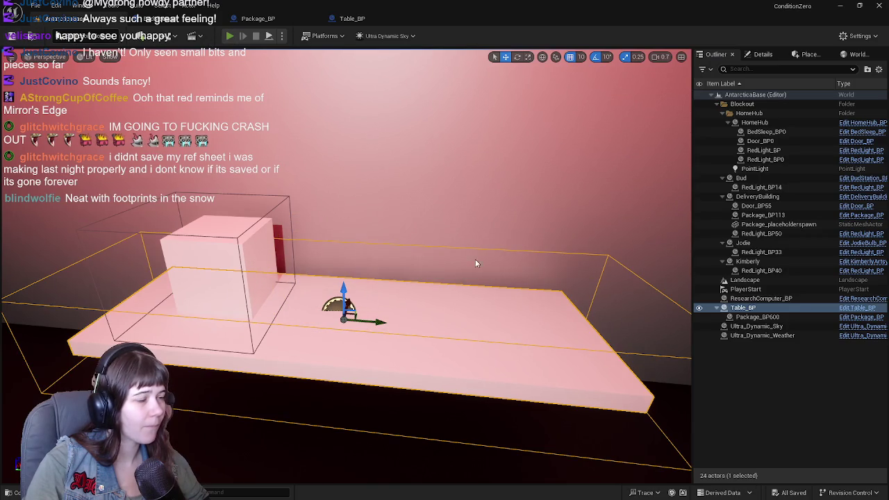
# Step: Start a playtest and run the character into the first building's red room and back out
pyautogui.hotkey('alt', 'p')
pyautogui.press('w')
pyautogui.press('w')
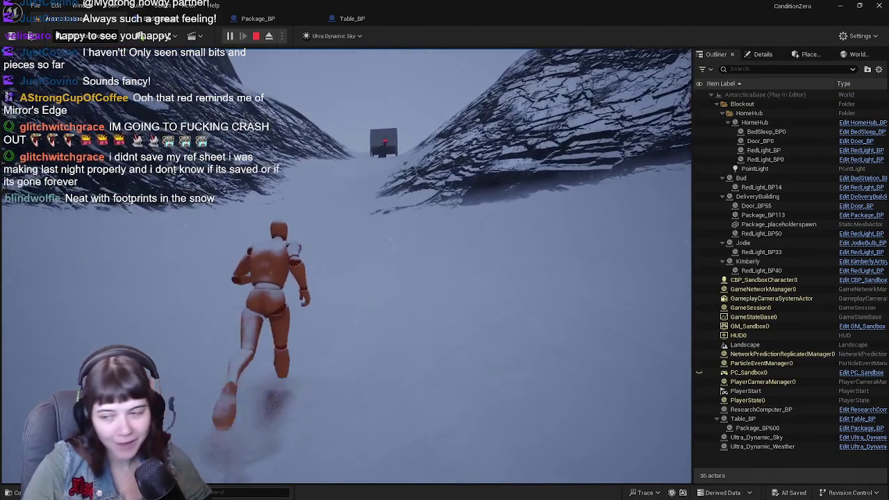
pyautogui.press('w')
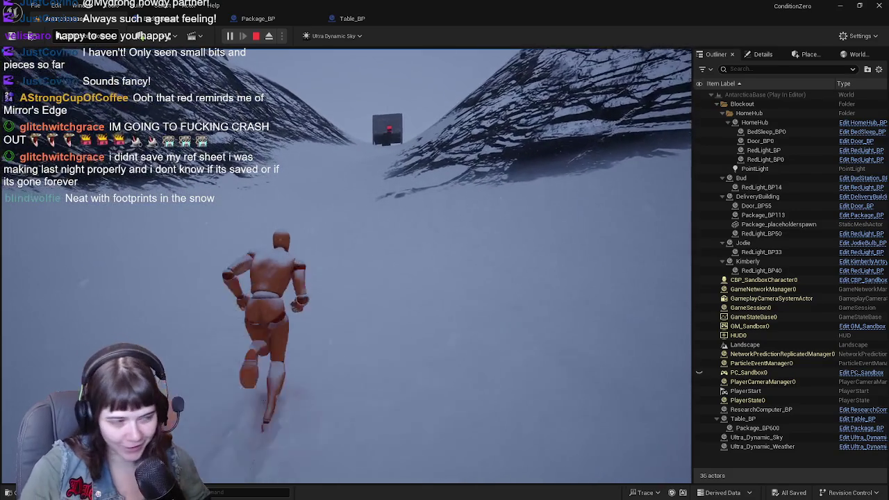
pyautogui.press('w')
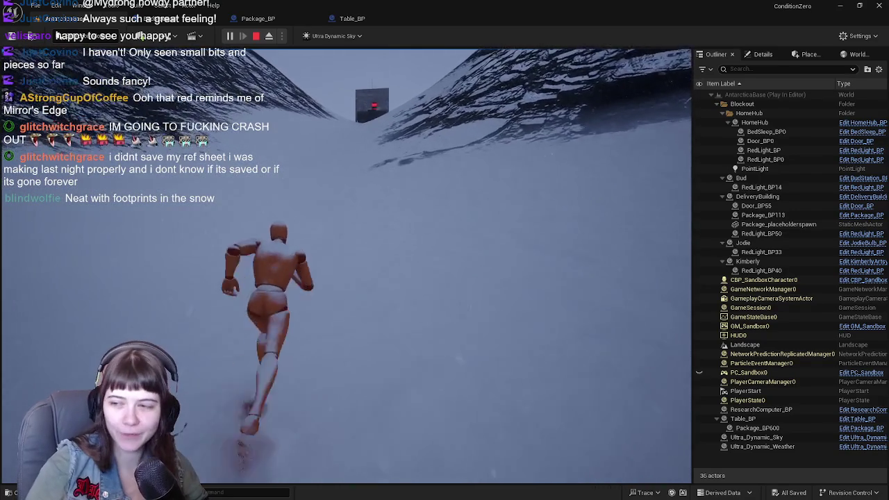
pyautogui.press('w')
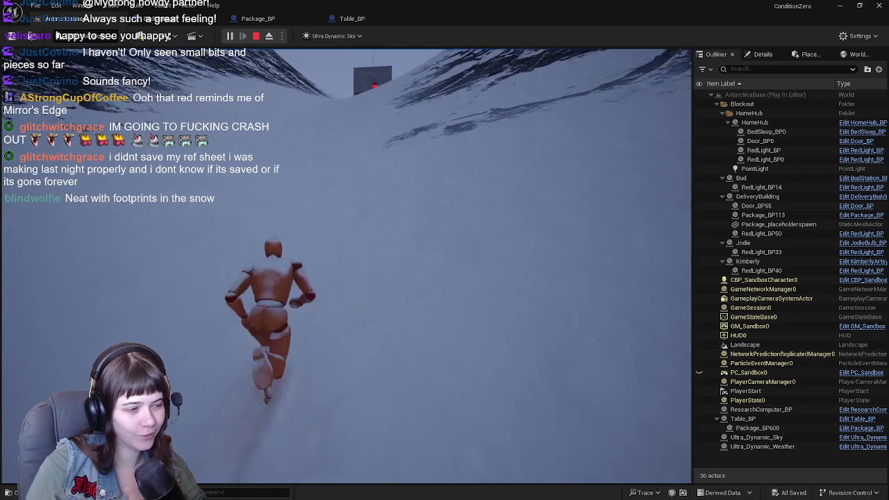
pyautogui.press('w')
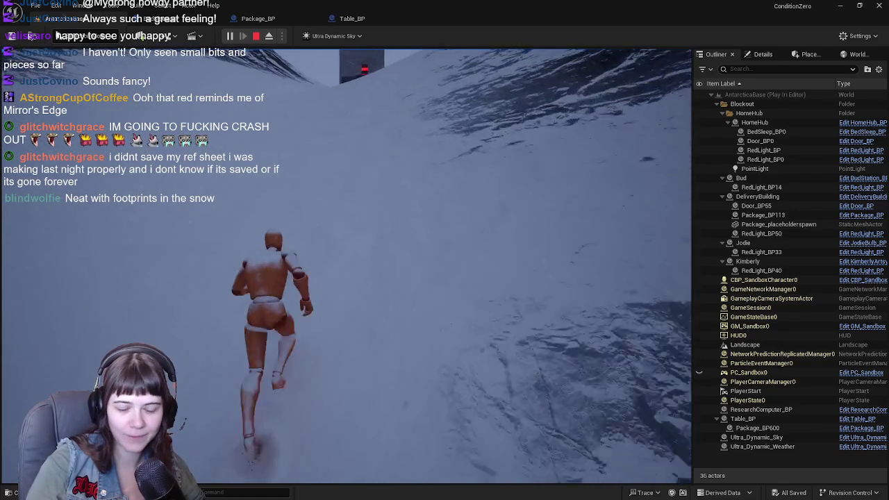
pyautogui.press('w')
pyautogui.press('w')
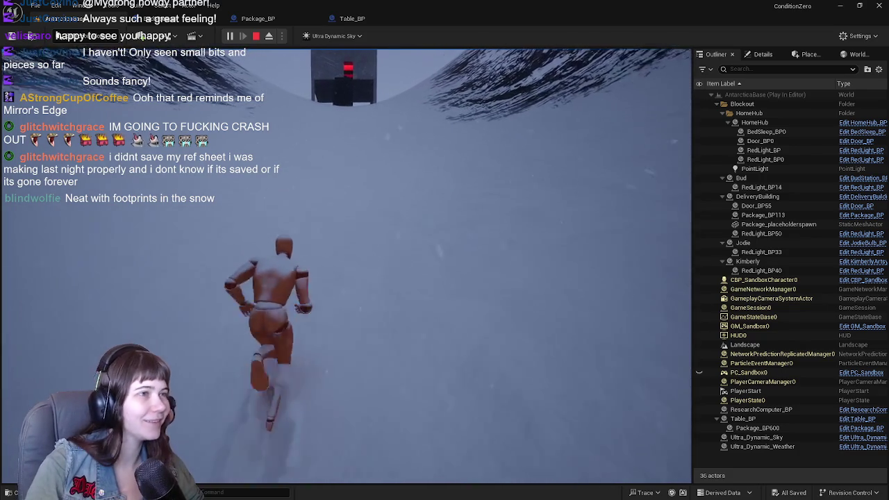
pyautogui.press('w')
pyautogui.press('w')
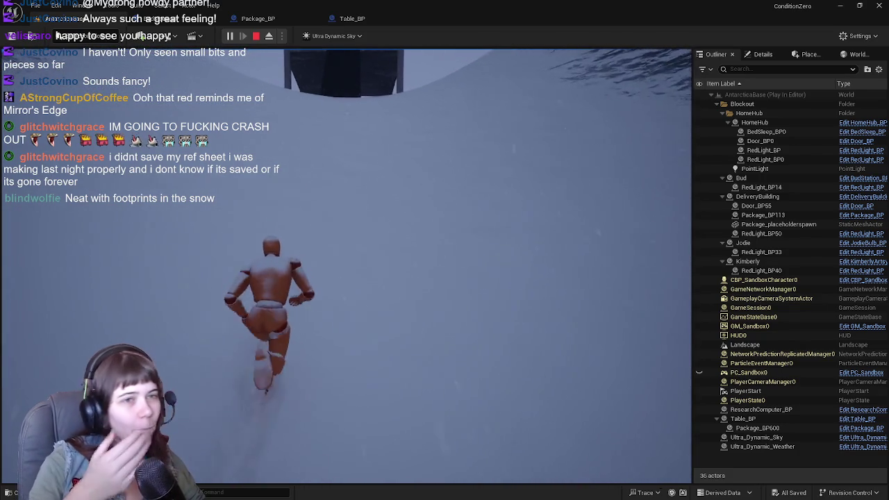
pyautogui.press('w')
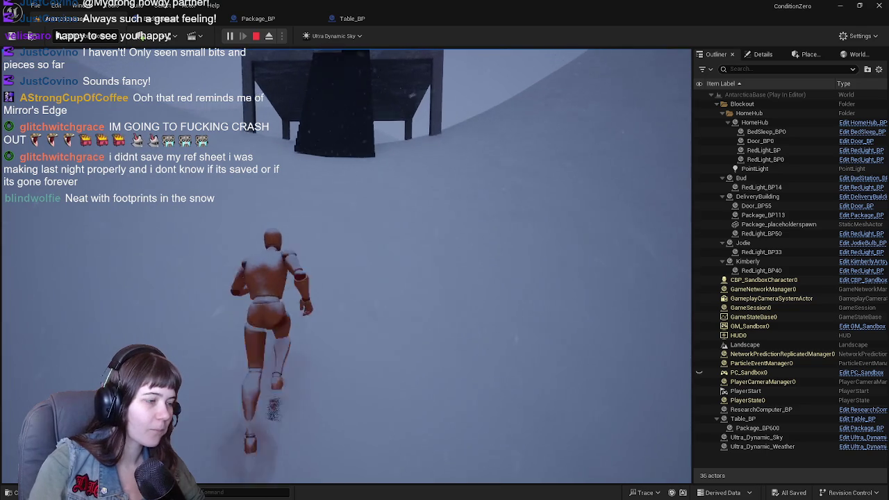
pyautogui.press('w')
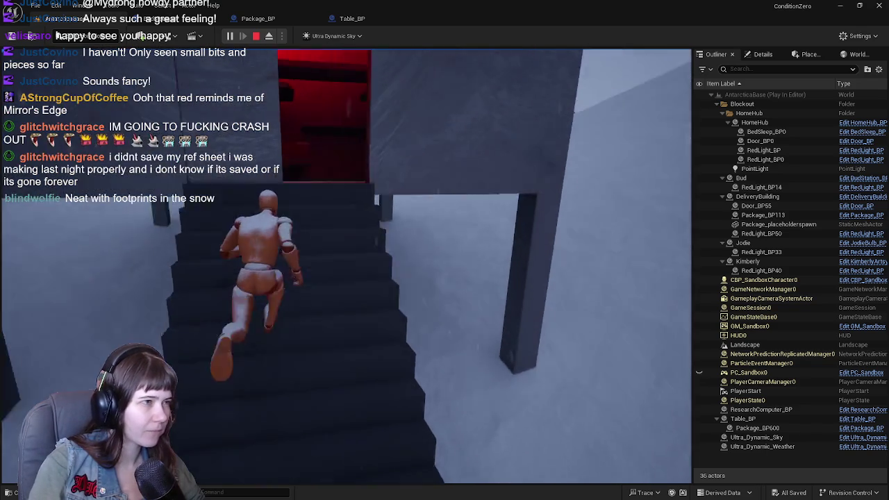
pyautogui.press('w')
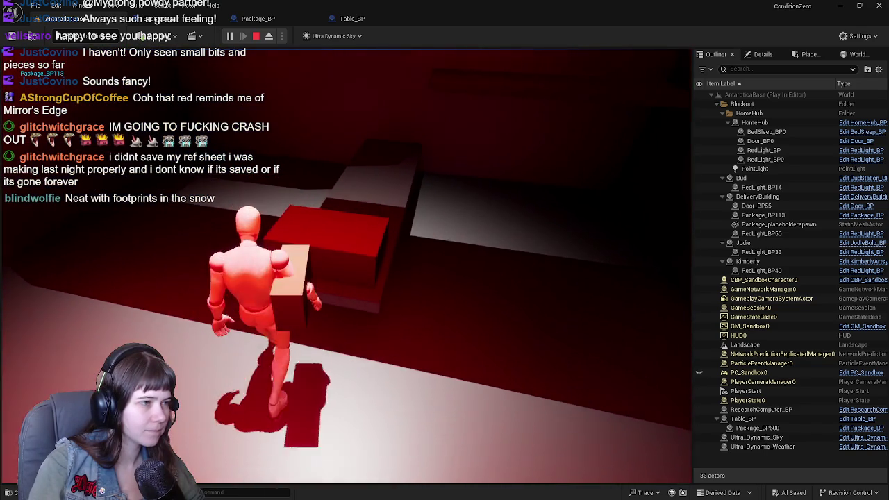
pyautogui.press('w')
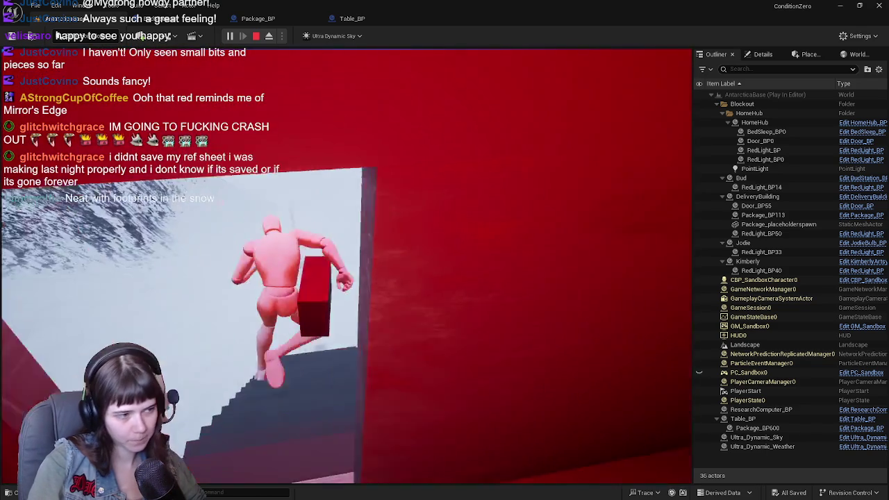
pyautogui.press('w')
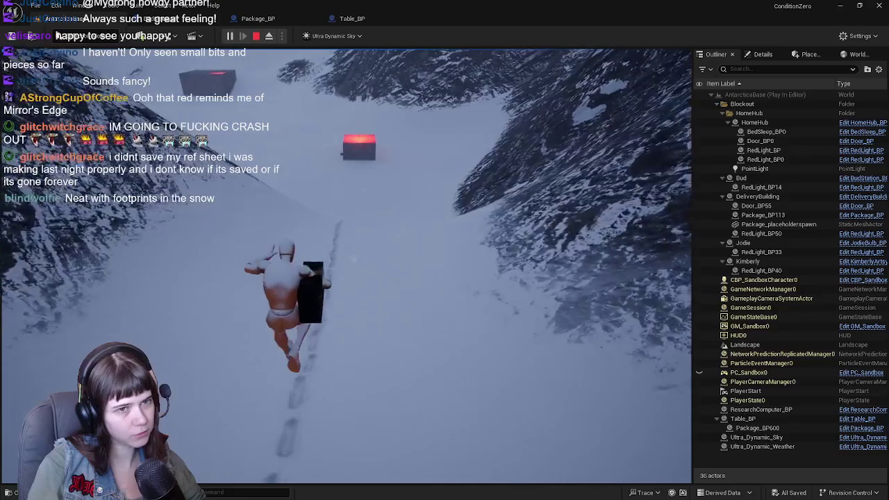
# Step: Run to the red-lit building, set the package down on the table, then stop playing
pyautogui.press('w')
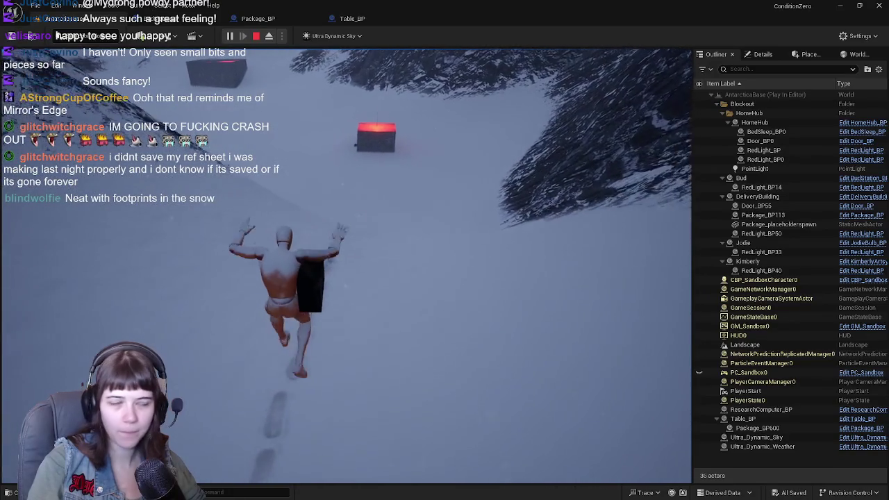
pyautogui.press('w')
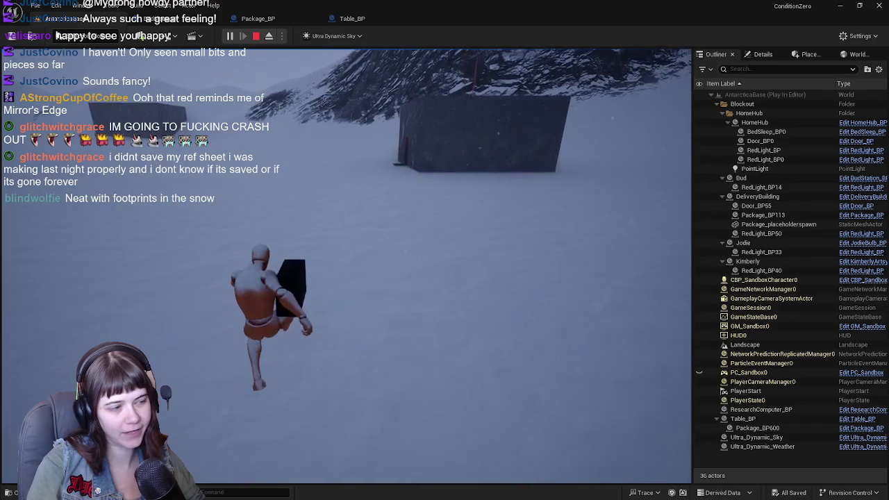
pyautogui.press('w')
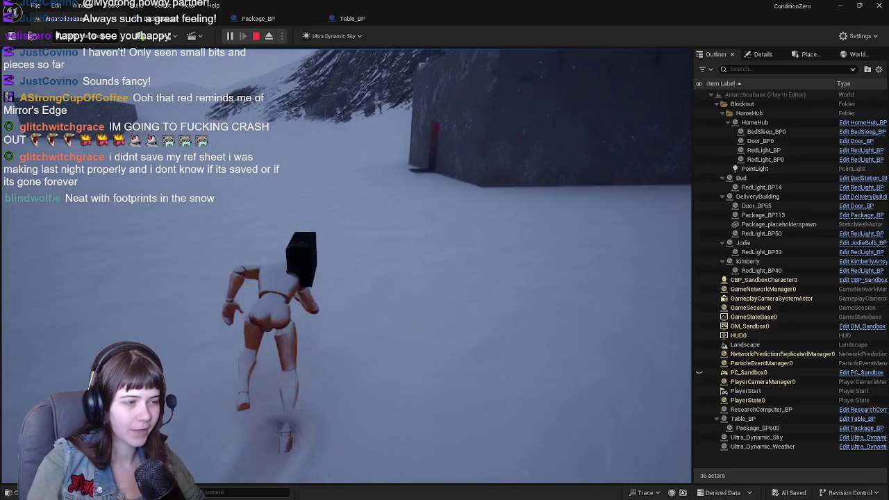
pyautogui.press('w')
pyautogui.press('w')
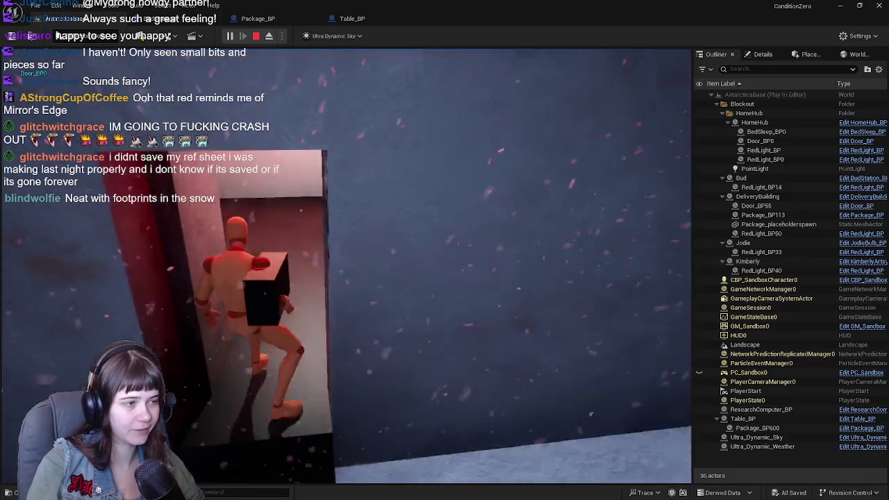
pyautogui.press('w')
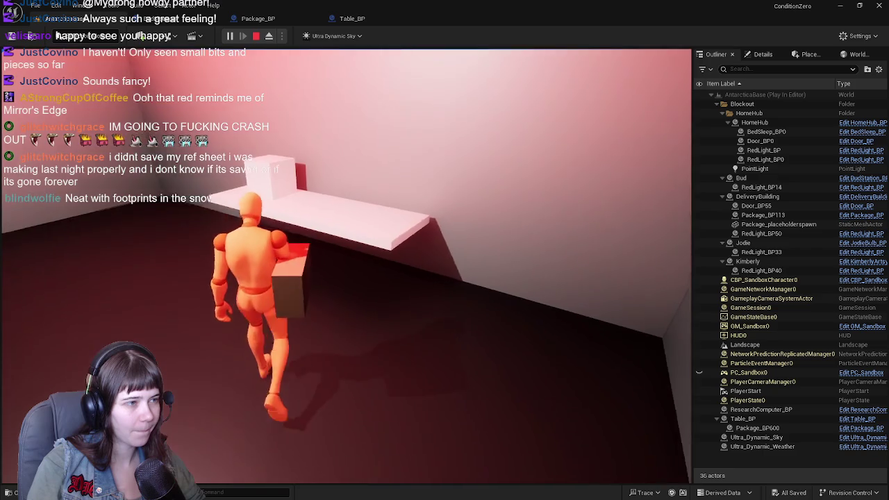
pyautogui.press('w')
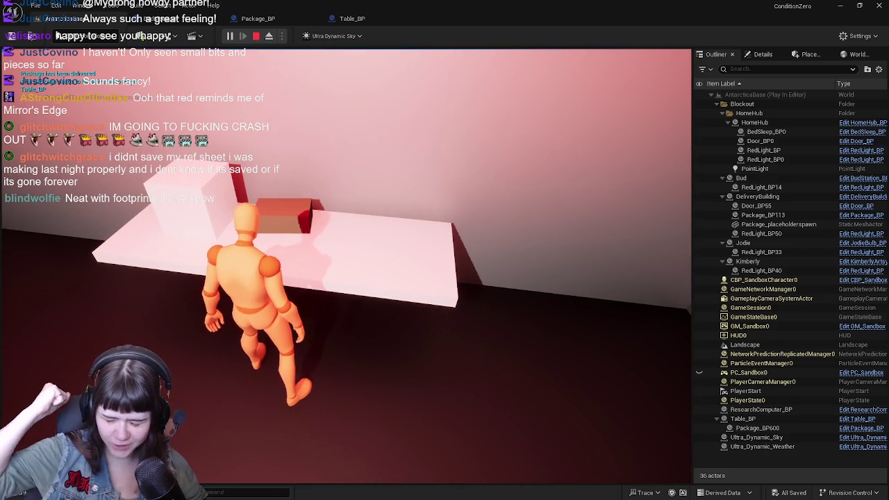
pyautogui.press('w')
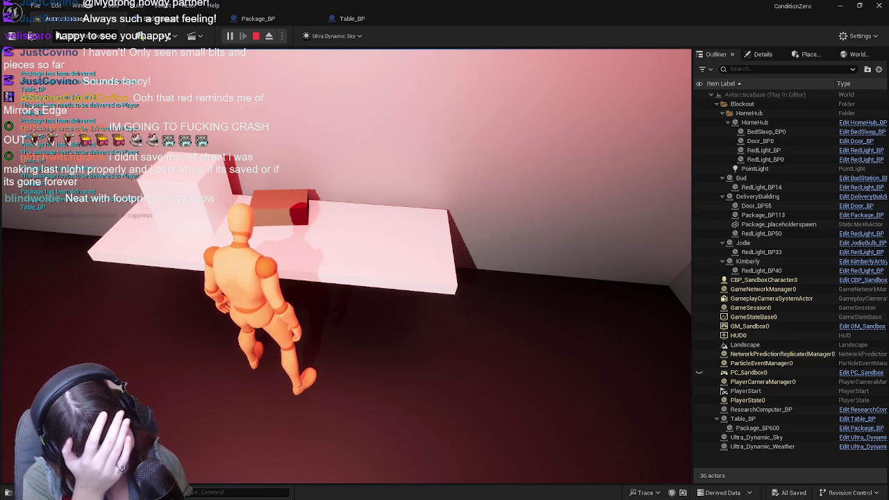
pyautogui.press('Escape')
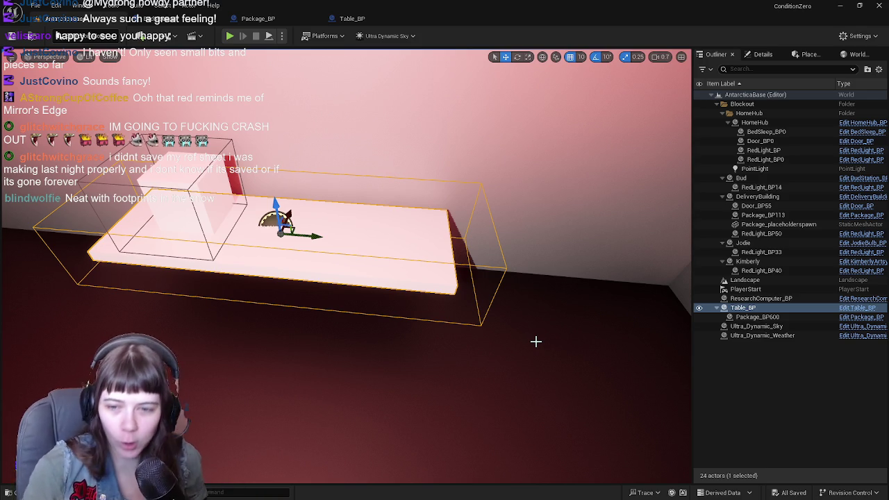
# Step: Select the research computer and inspect its placeholder_screen and ResearchTask_Interaction components
pyautogui.moveTo(536, 341)
pyautogui.mouseDown()
pyautogui.moveTo(514, 327)
pyautogui.moveTo(505, 338)
pyautogui.mouseUp()
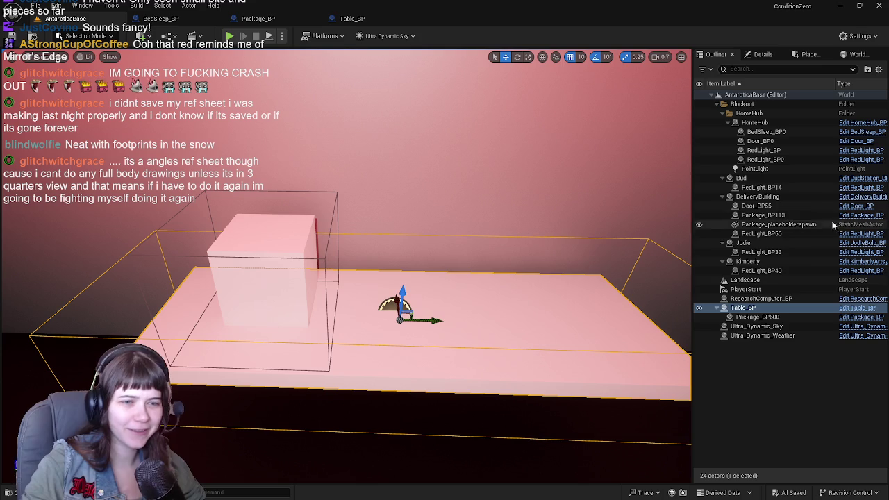
pyautogui.click(775, 300)
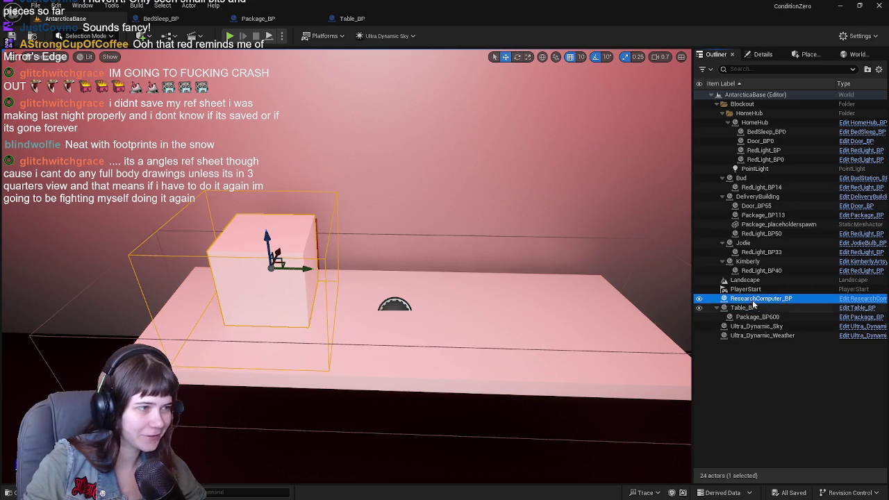
pyautogui.click(373, 21)
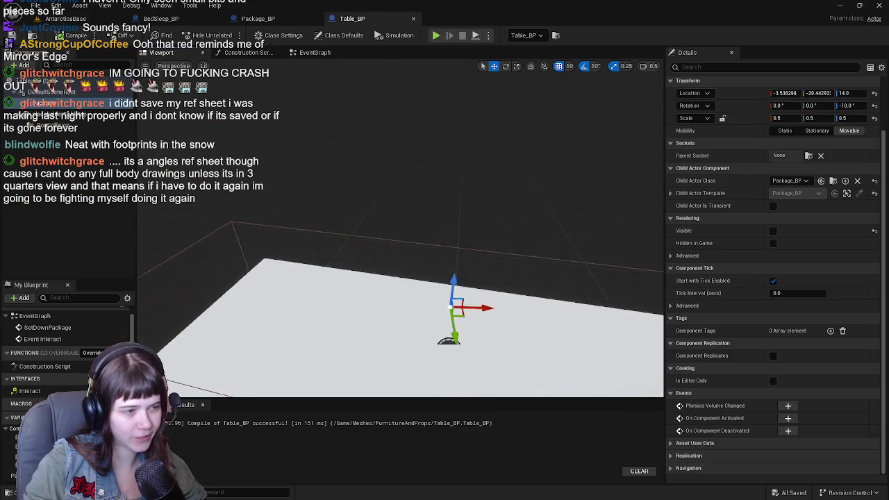
pyautogui.hotkey('ctrl', 'space')
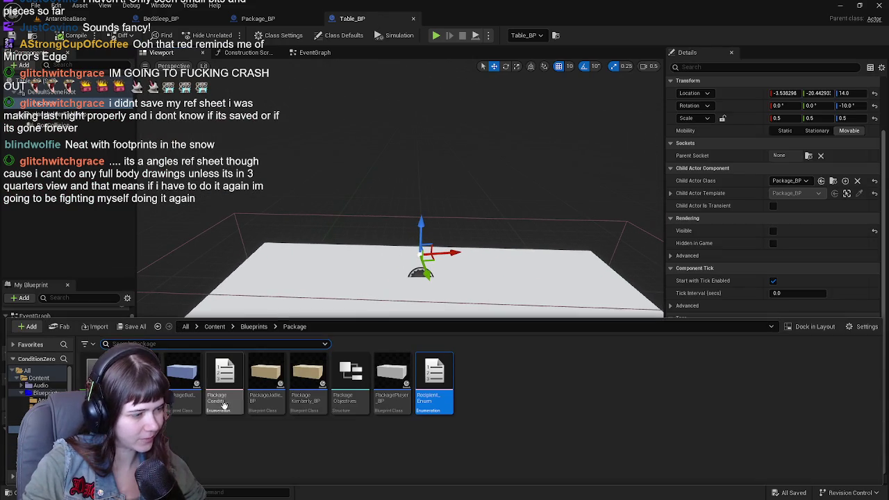
pyautogui.click(70, 18)
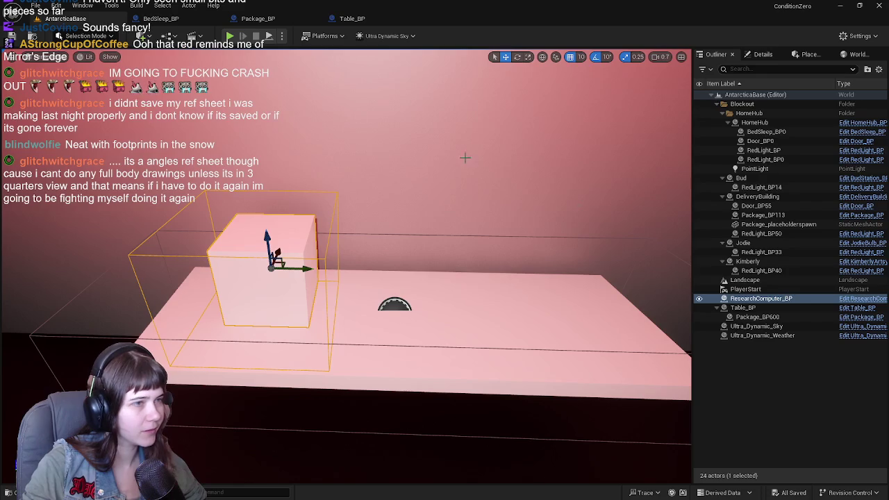
pyautogui.click(762, 55)
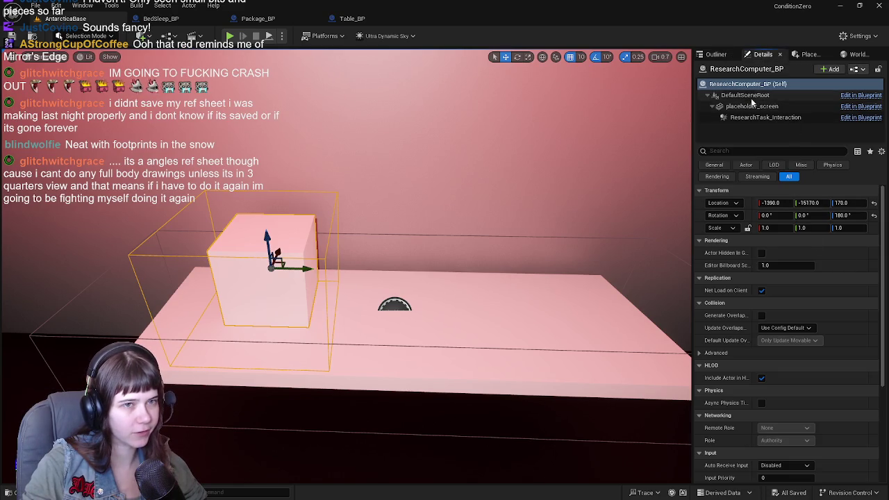
pyautogui.click(752, 107)
pyautogui.click(759, 119)
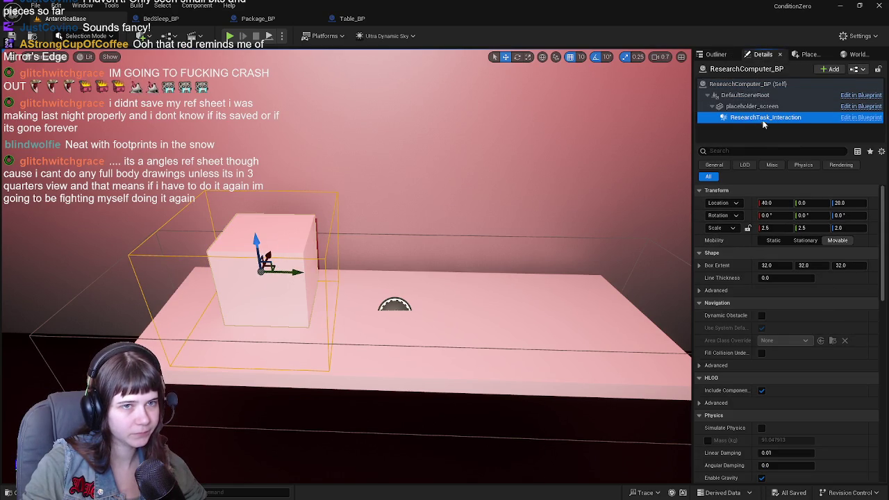
pyautogui.click(754, 106)
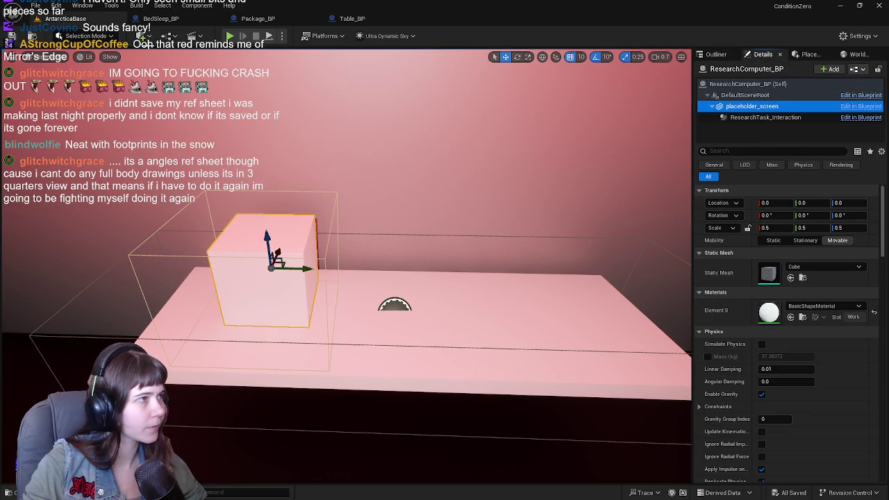
pyautogui.click(715, 54)
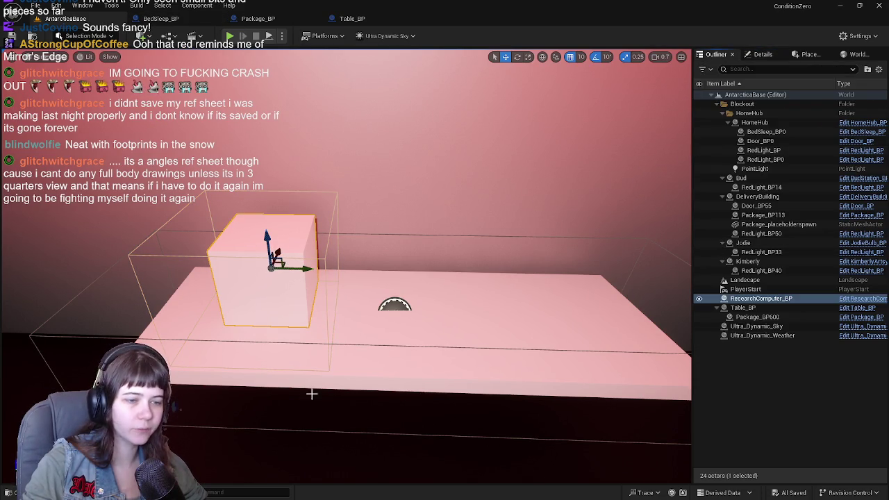
# Step: Open Table_BP from the Blueprints folder in the Content Drawer
pyautogui.click(11, 493)
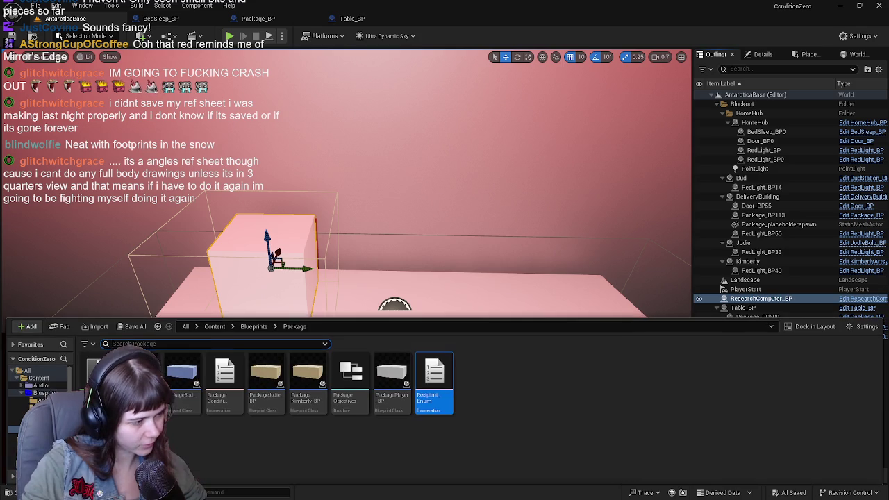
pyautogui.click(254, 327)
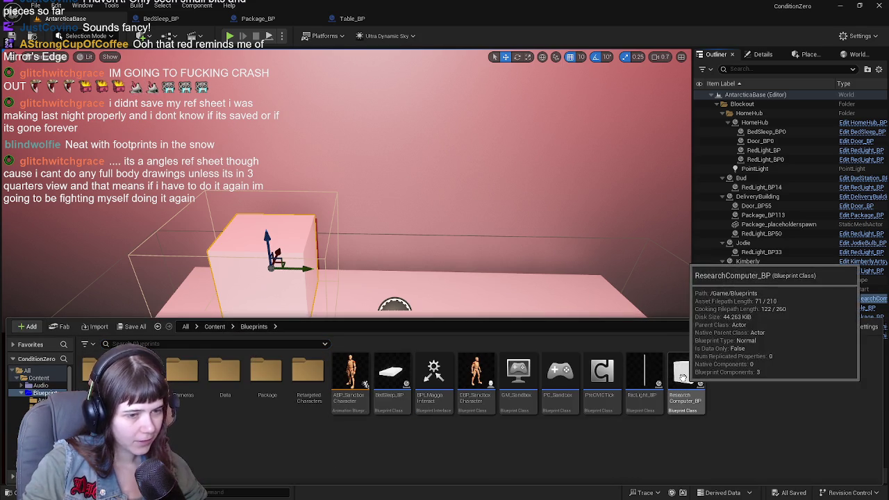
pyautogui.click(862, 308)
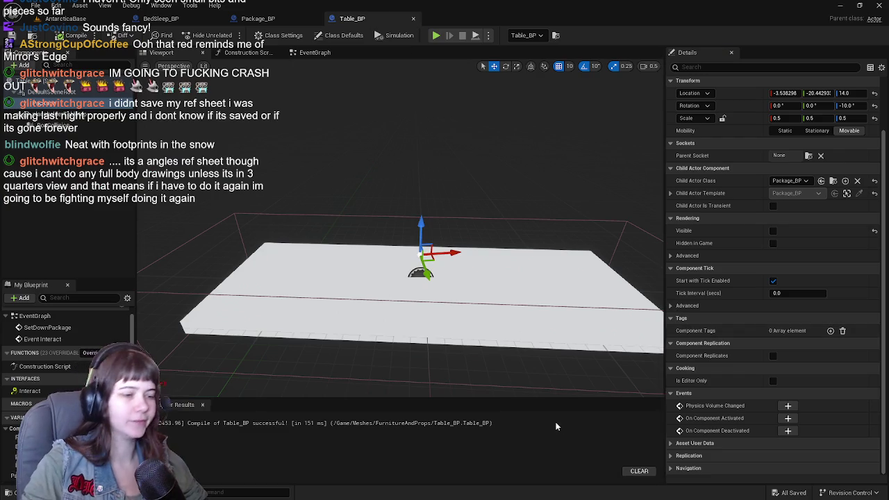
# Step: Drop a ResearchComputer_BP into Table_BP's viewport and check the new box on the level's table
pyautogui.hotkey('ctrl', 'space')
pyautogui.moveTo(685, 379)
pyautogui.mouseDown()
pyautogui.moveTo(631, 353)
pyautogui.moveTo(318, 268)
pyautogui.moveTo(84, 182)
pyautogui.moveTo(58, 131)
pyautogui.mouseUp()
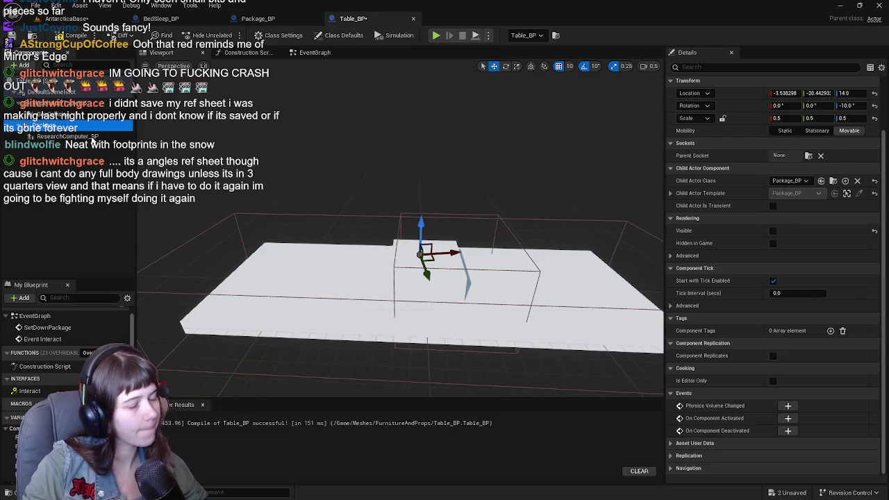
pyautogui.moveTo(417, 291)
pyautogui.mouseDown()
pyautogui.moveTo(361, 292)
pyautogui.moveTo(385, 237)
pyautogui.mouseUp()
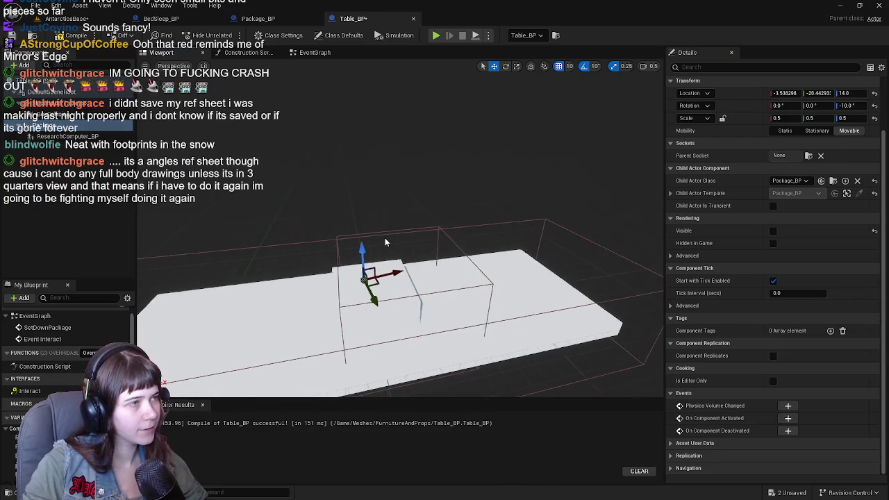
pyautogui.click(257, 18)
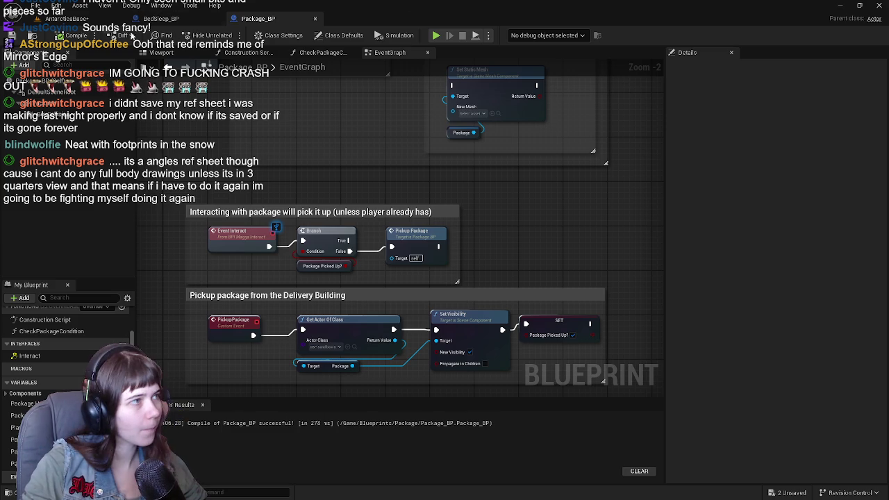
pyautogui.click(70, 18)
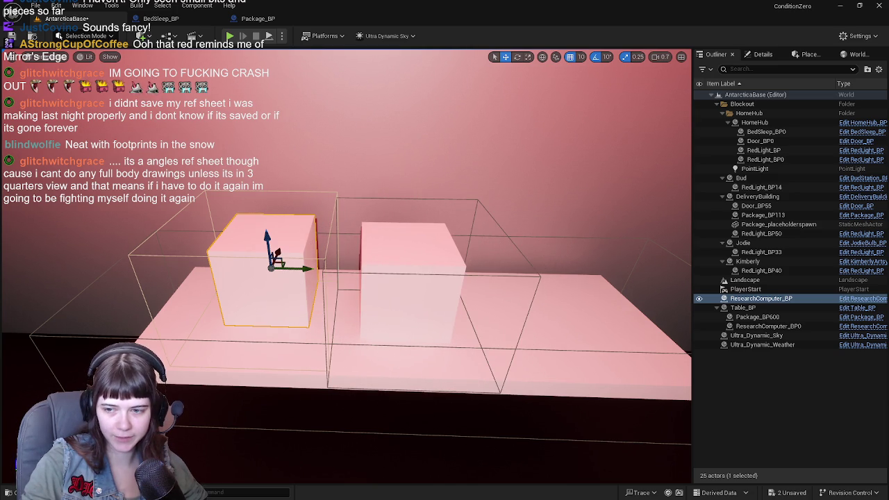
pyautogui.moveTo(565, 256)
pyautogui.mouseDown()
pyautogui.moveTo(479, 202)
pyautogui.moveTo(499, 221)
pyautogui.mouseUp()
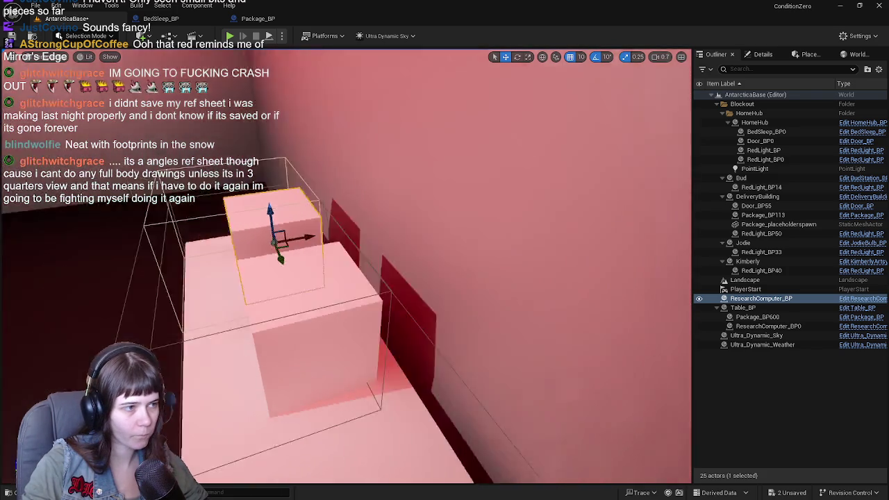
# Step: Select the ResearchComputer_BP cube on the table and delete it via its right-click menu
pyautogui.moveTo(516, 317); pyautogui.dragTo(458, 285)
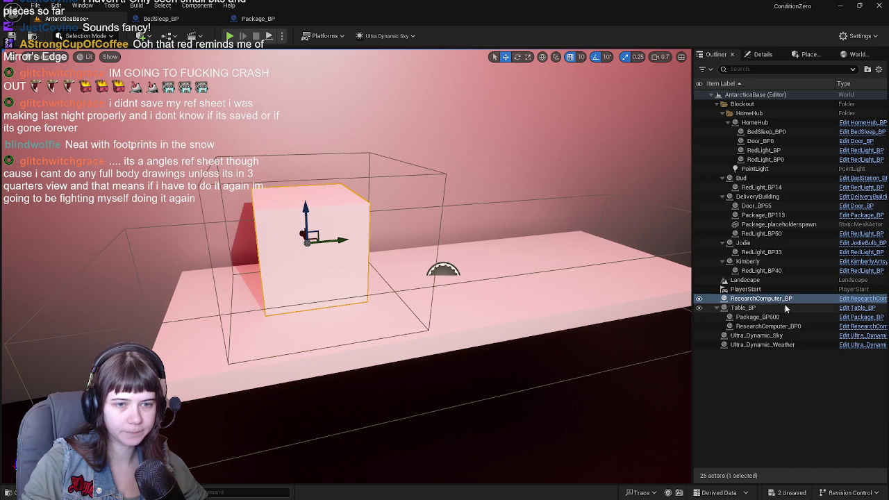
pyautogui.moveTo(627, 295)
pyautogui.mouseDown()
pyautogui.moveTo(611, 278)
pyautogui.moveTo(735, 301)
pyautogui.mouseUp()
pyautogui.click(735, 301)
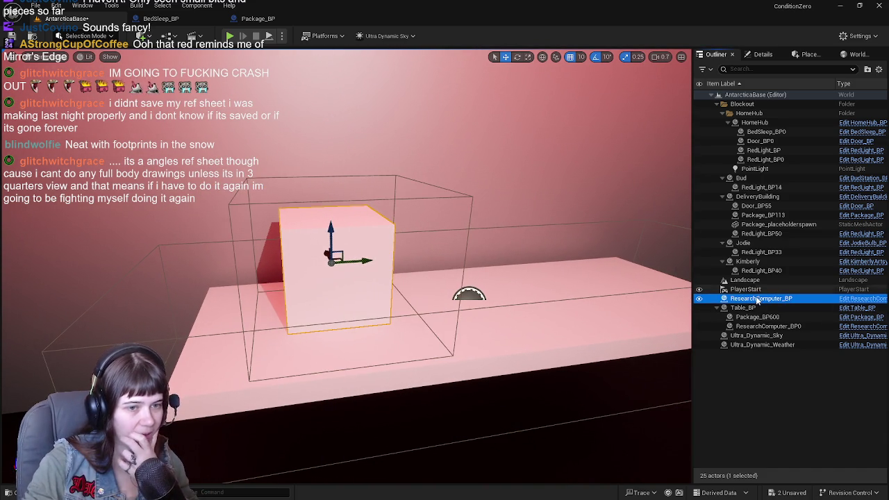
pyautogui.rightClick(783, 301)
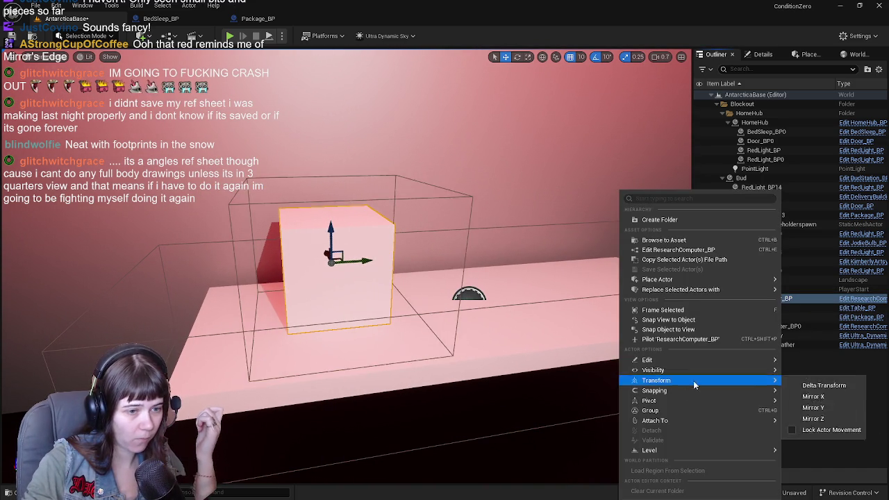
pyautogui.moveTo(666, 421)
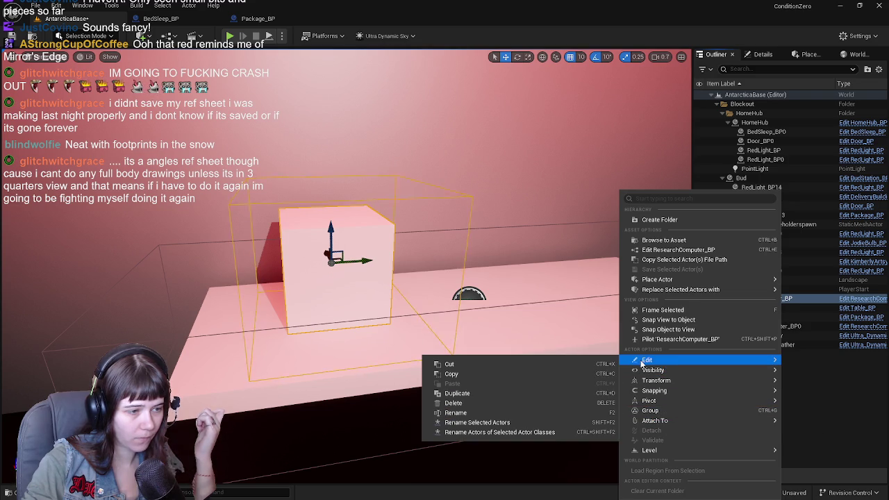
pyautogui.click(465, 403)
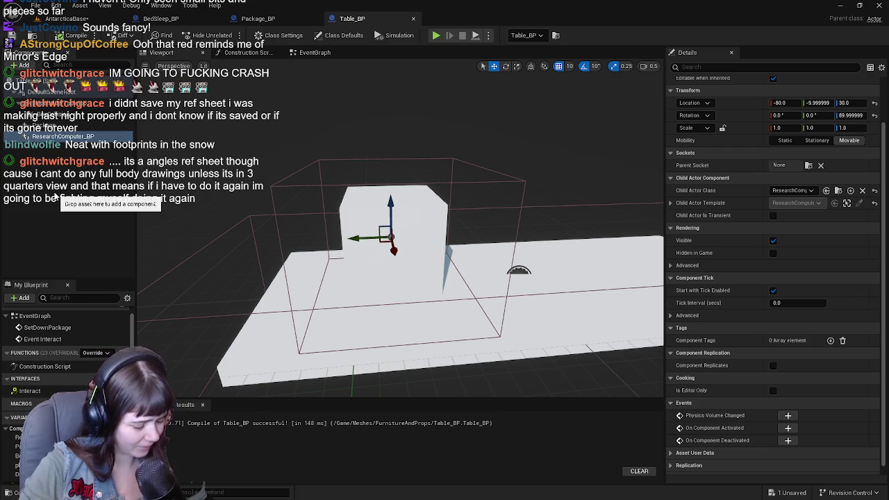
# Step: Save the AntarcticaBase level and all changed assets with Ctrl+S
pyautogui.click(70, 18)
pyautogui.hotkey('ctrl', 's')
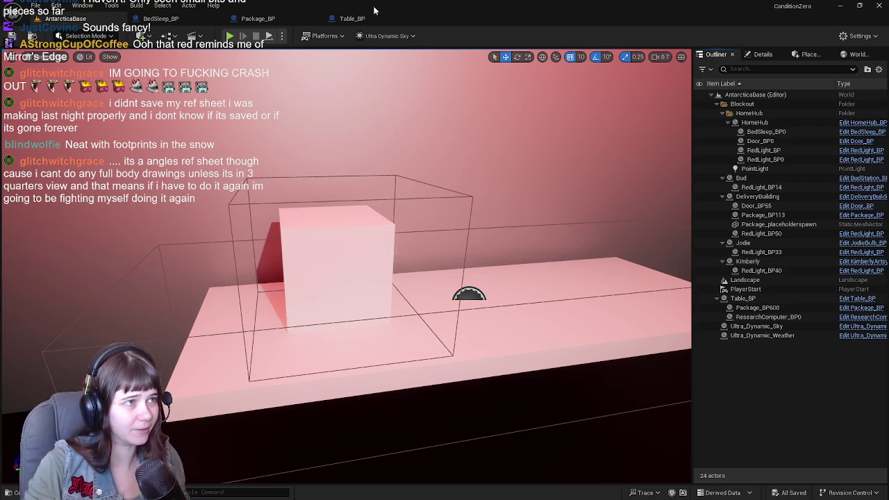
pyautogui.click(352, 18)
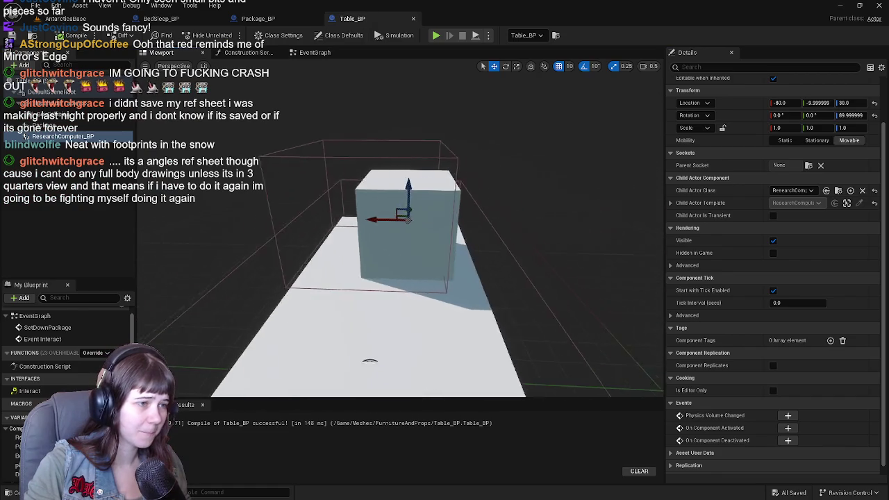
pyautogui.press('e')
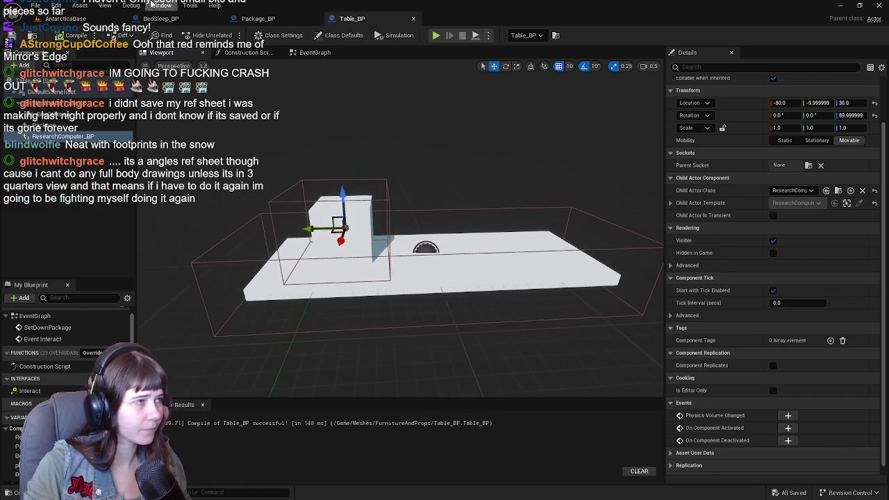
pyautogui.click(70, 19)
pyautogui.moveTo(500, 243); pyautogui.dragTo(490, 241)
# Step: Make Table_BP's Package component not visible and bring up its EventGraph
pyautogui.click(352, 18)
pyautogui.click(59, 126)
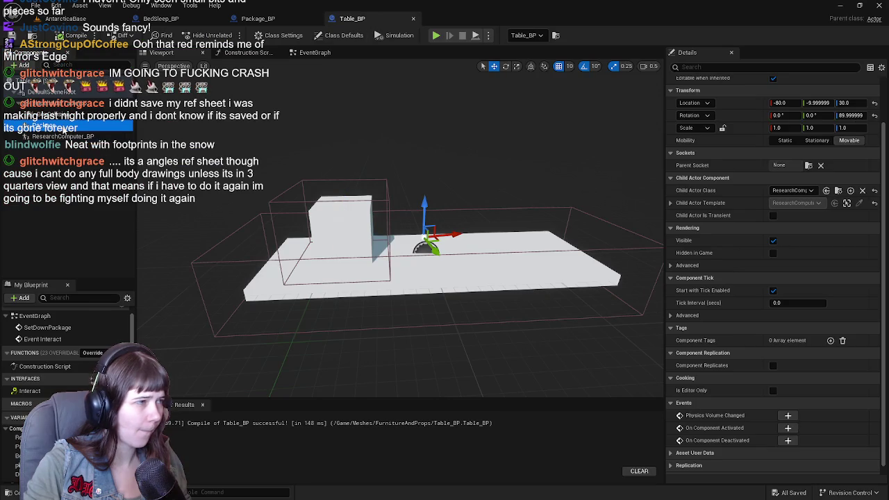
pyautogui.click(773, 241)
pyautogui.click(774, 241)
pyautogui.click(774, 241)
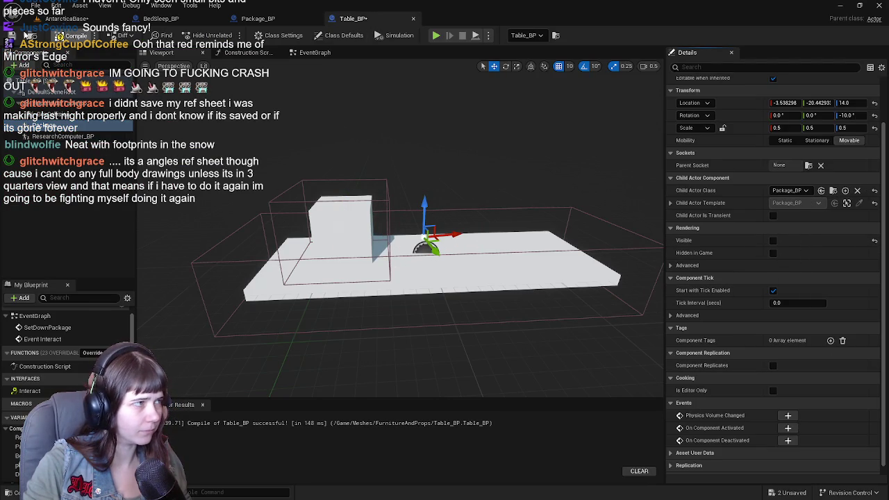
pyautogui.click(311, 54)
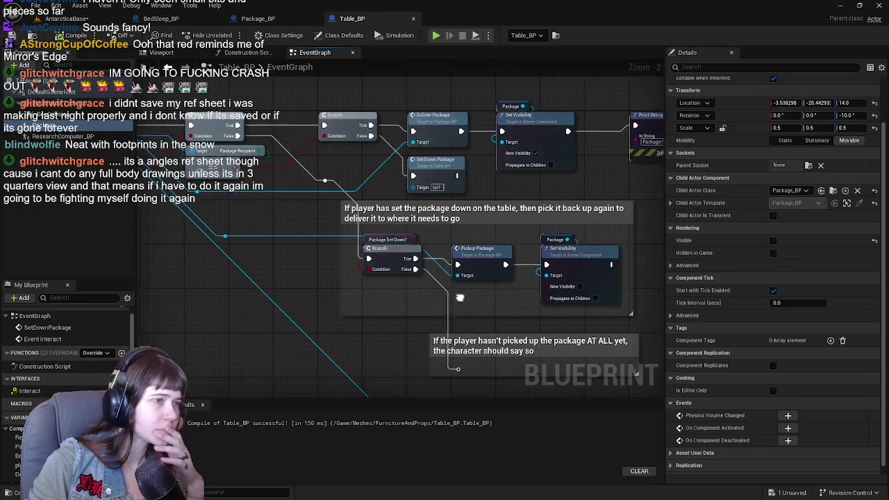
# Step: Pan around Table_BP's event graph to inspect the Pickup Package and Set Visibility logic
pyautogui.moveTo(456, 318)
pyautogui.mouseDown()
pyautogui.moveTo(407, 267)
pyautogui.moveTo(427, 292)
pyautogui.mouseUp()
pyautogui.scroll(1, 410, 268)
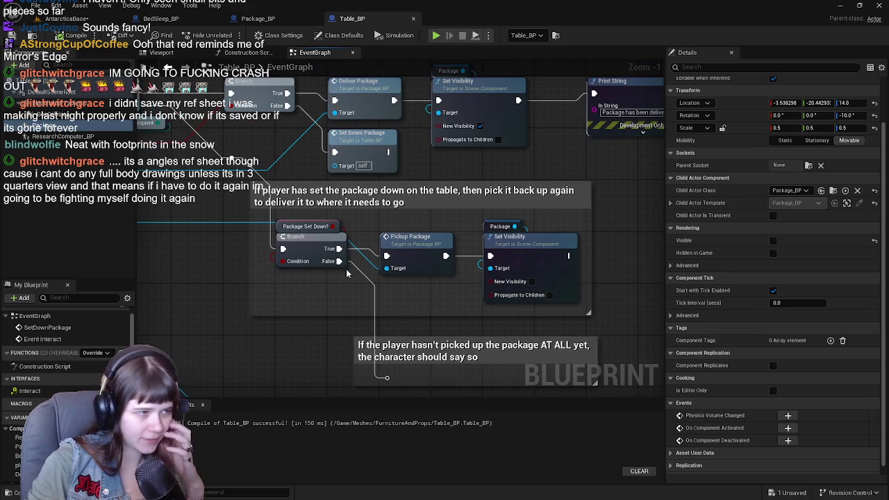
pyautogui.moveTo(327, 289); pyautogui.dragTo(350, 301)
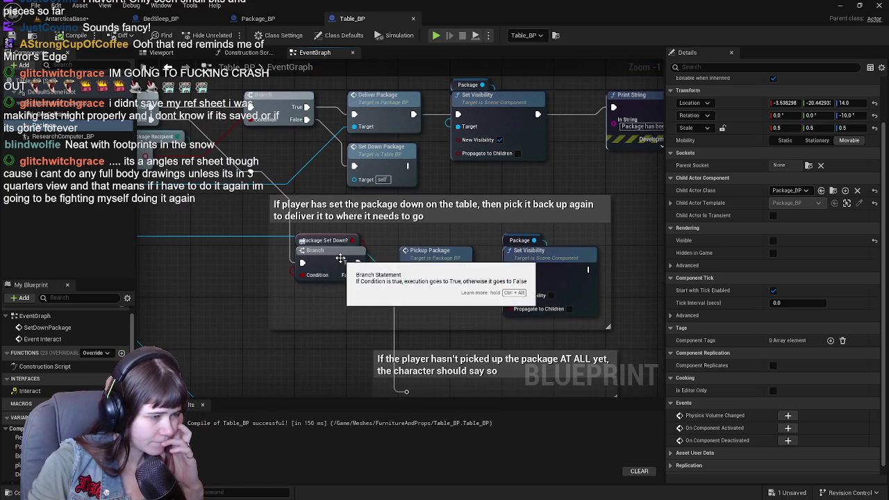
pyautogui.moveTo(351, 262)
pyautogui.mouseDown()
pyautogui.moveTo(473, 212)
pyautogui.moveTo(419, 216)
pyautogui.moveTo(406, 225)
pyautogui.moveTo(416, 239)
pyautogui.mouseUp()
pyautogui.scroll(-1, 416, 239)
pyautogui.moveTo(370, 172)
pyautogui.mouseDown()
pyautogui.moveTo(399, 318)
pyautogui.moveTo(305, 190)
pyautogui.moveTo(334, 241)
pyautogui.mouseUp()
pyautogui.scroll(1, 399, 318)
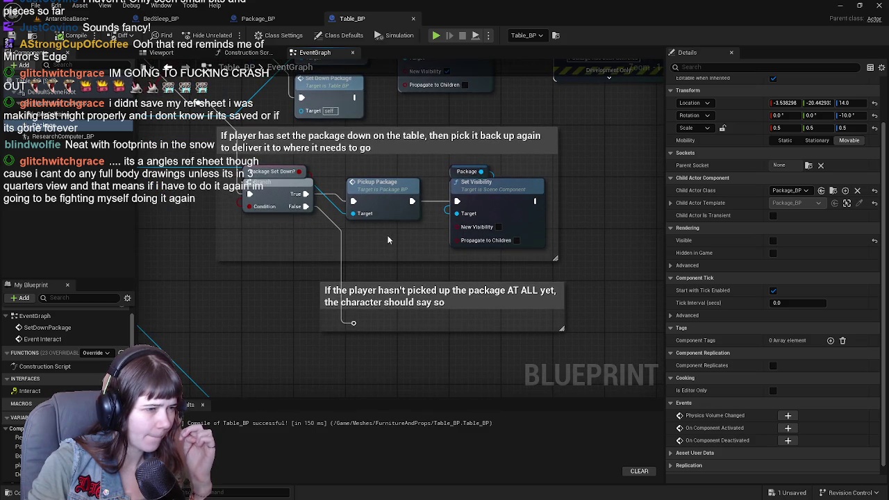
pyautogui.click(381, 191)
pyautogui.scroll(-1, 380, 190)
pyautogui.moveTo(206, 210); pyautogui.dragTo(583, 312)
pyautogui.moveTo(524, 269)
pyautogui.mouseDown()
pyautogui.moveTo(378, 262)
pyautogui.moveTo(200, 198)
pyautogui.mouseUp()
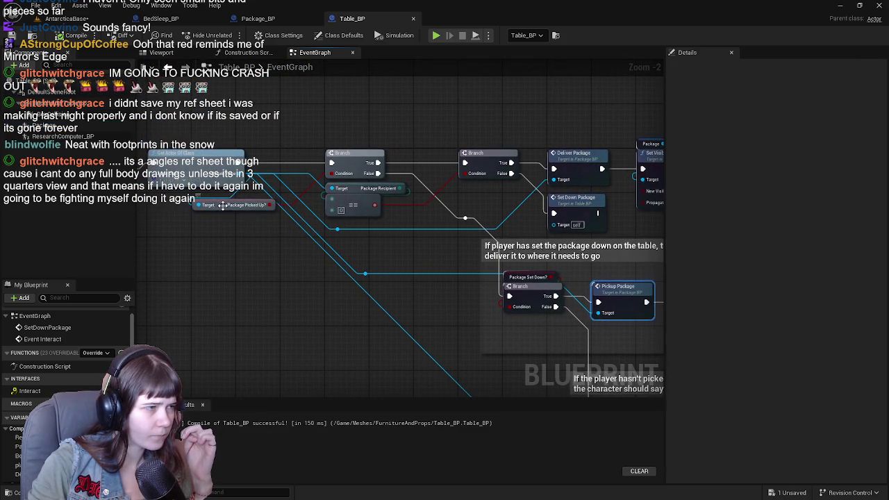
pyautogui.click(222, 205)
# Step: Toggle a breakpoint on the Pickup Package node and start Play in Editor (Alt+P)
pyautogui.moveTo(470, 377)
pyautogui.mouseDown()
pyautogui.moveTo(281, 186)
pyautogui.moveTo(394, 317)
pyautogui.mouseUp()
pyautogui.moveTo(313, 268)
pyautogui.mouseDown()
pyautogui.moveTo(475, 285)
pyautogui.moveTo(417, 254)
pyautogui.moveTo(357, 272)
pyautogui.moveTo(499, 306)
pyautogui.mouseUp()
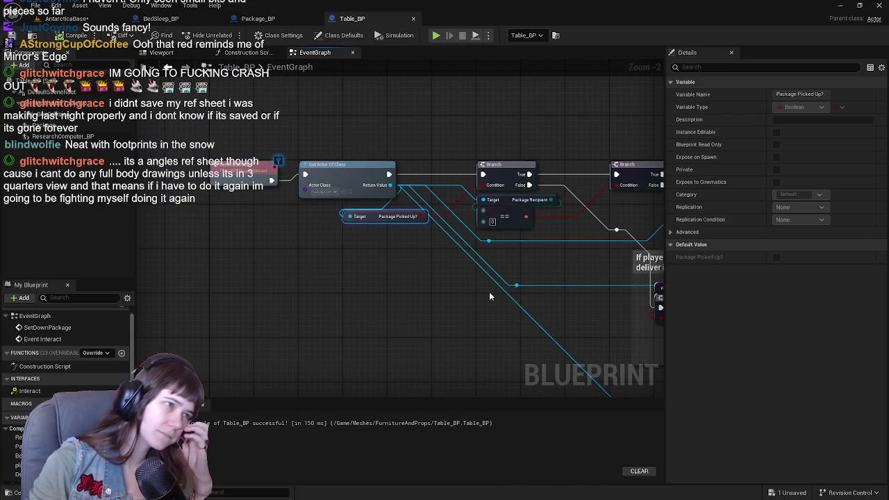
pyautogui.moveTo(490, 292)
pyautogui.mouseDown()
pyautogui.moveTo(385, 273)
pyautogui.moveTo(487, 278)
pyautogui.moveTo(394, 276)
pyautogui.moveTo(292, 243)
pyautogui.mouseUp()
pyautogui.rightClick(451, 241)
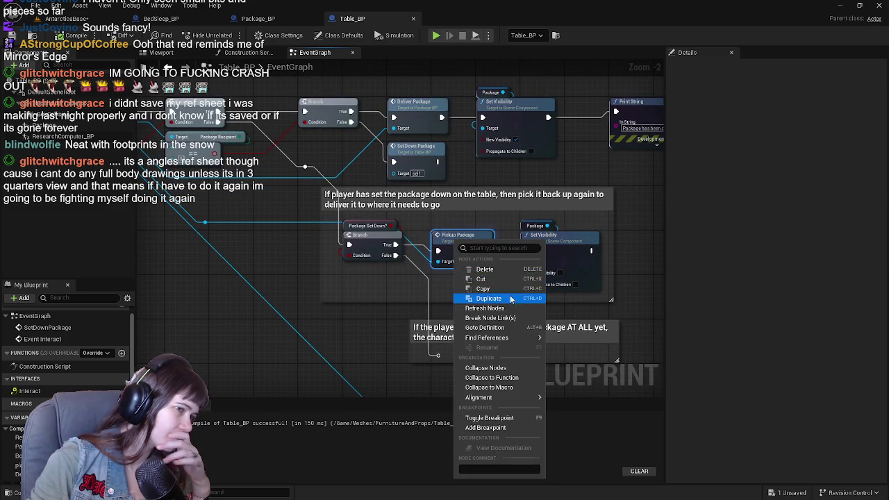
pyautogui.moveTo(512, 401)
pyautogui.click(489, 418)
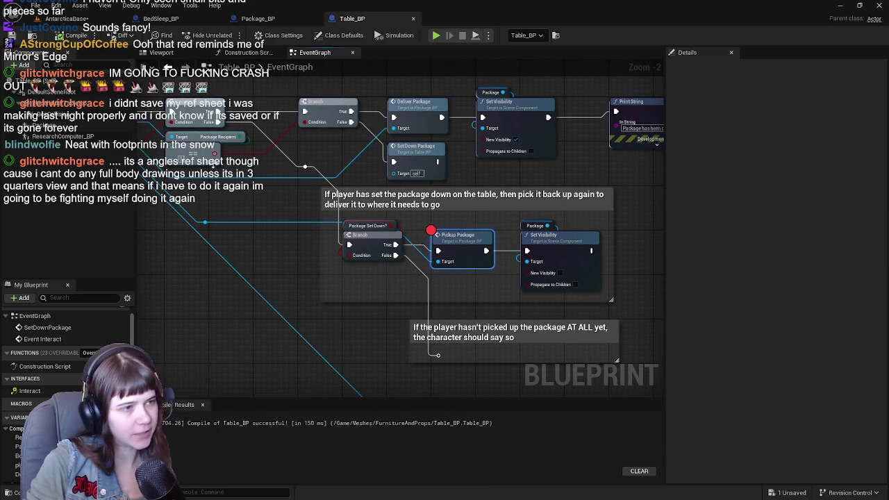
pyautogui.hotkey('alt', 'p')
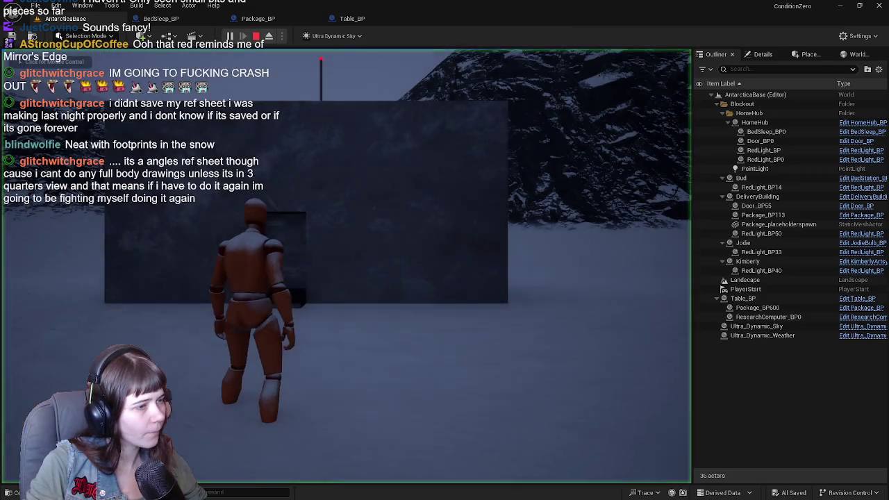
# Step: Click into the game viewport so the character can be controlled
pyautogui.click(348, 264)
# Step: Run up the snowy valley into the red-lit room and pick up the package
pyautogui.press('w')
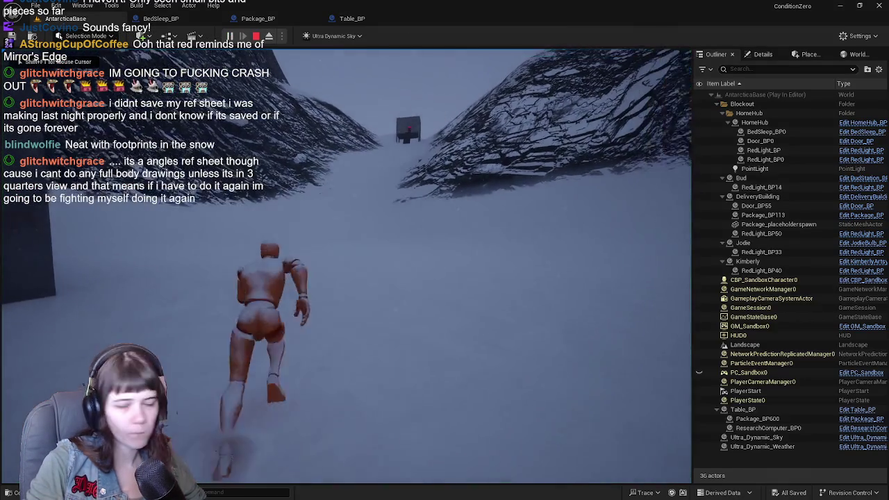
pyautogui.press('w')
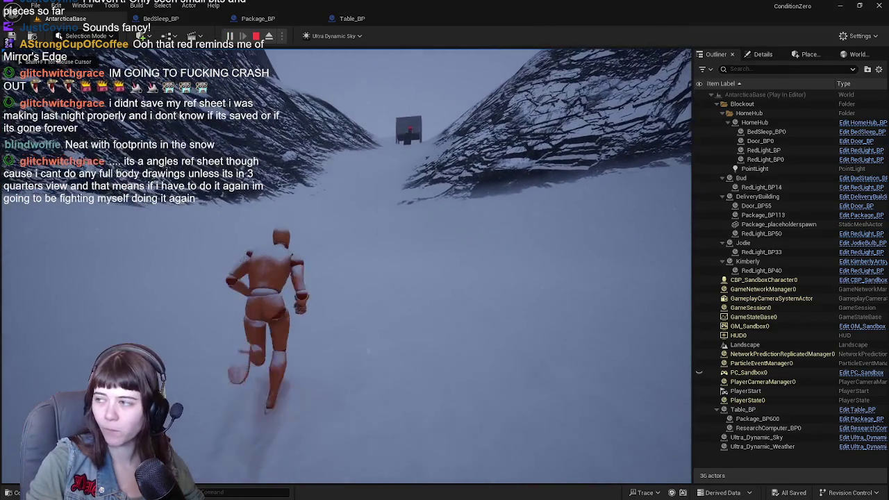
pyautogui.press('w')
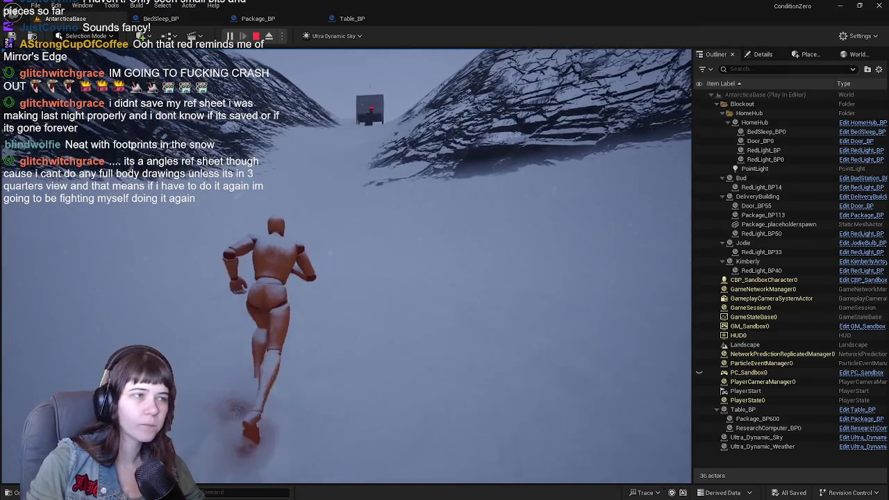
pyautogui.press('w')
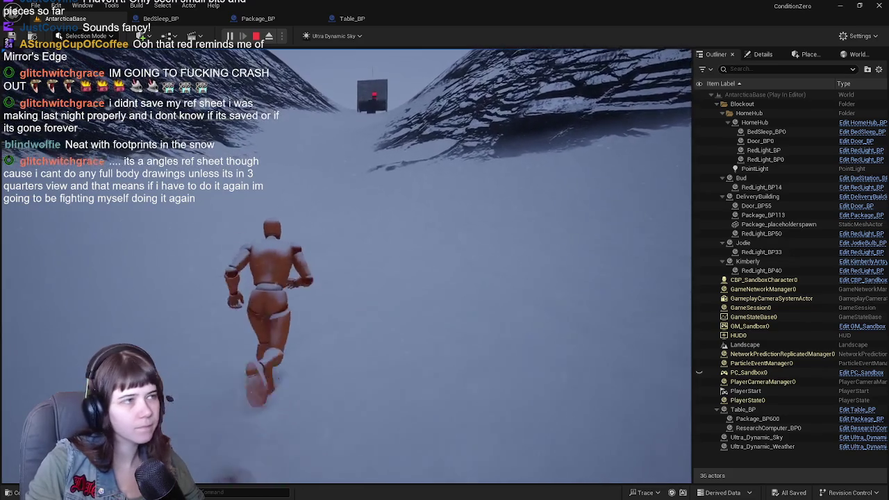
pyautogui.press('w')
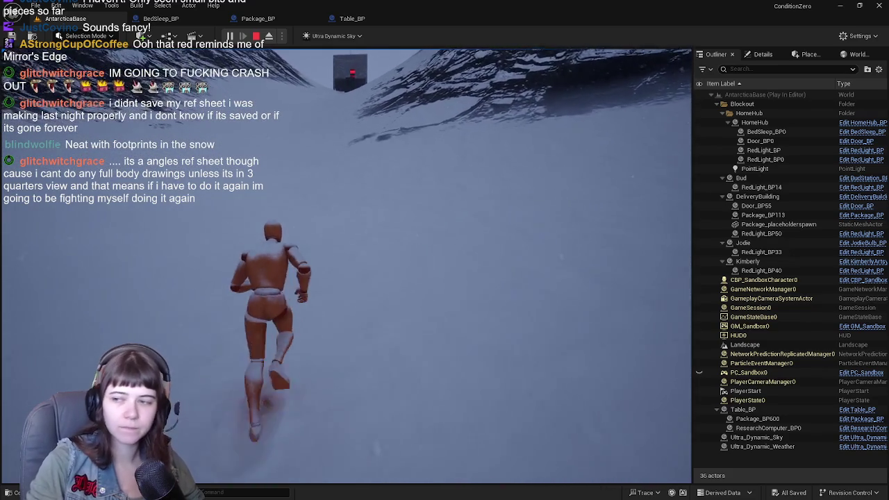
pyautogui.press('w')
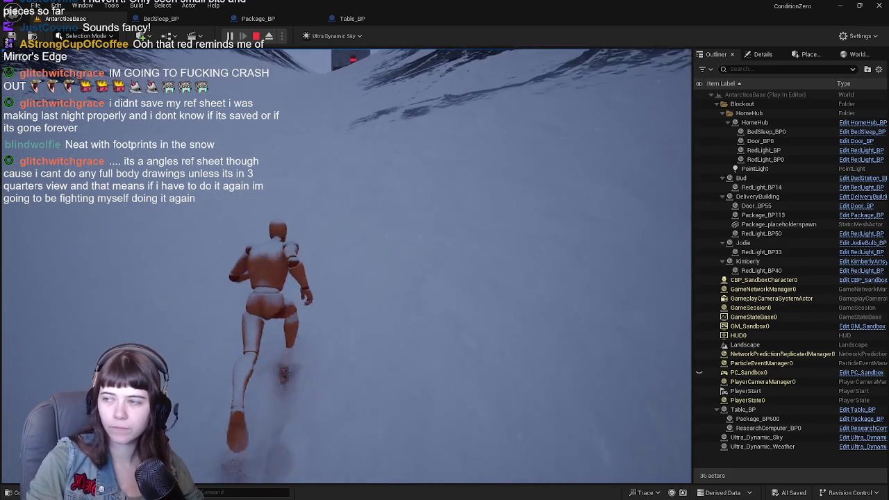
pyautogui.press('w')
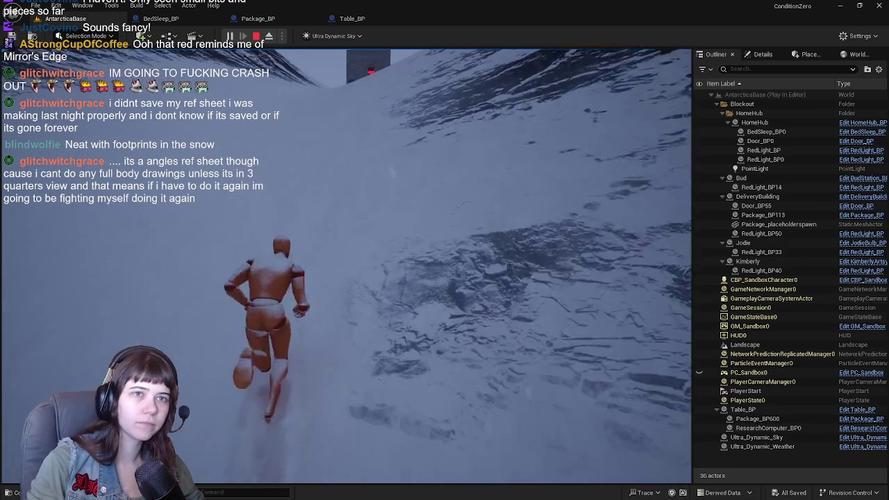
pyautogui.press('w')
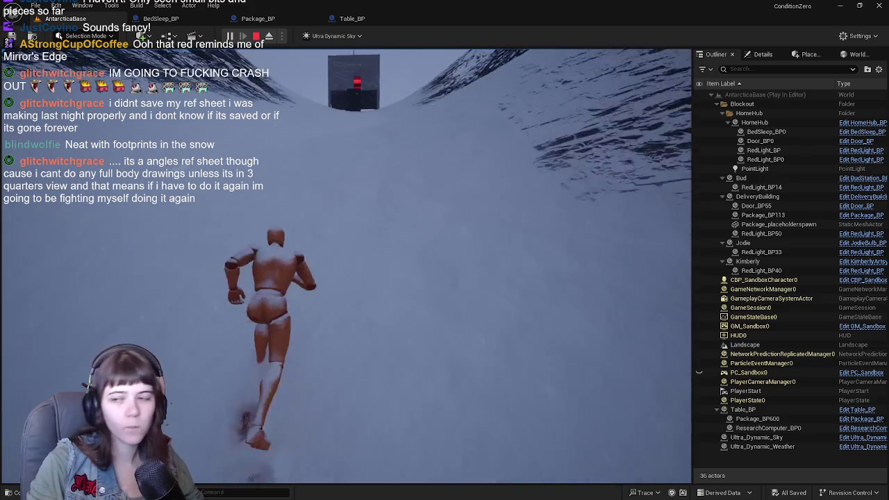
pyautogui.press('w')
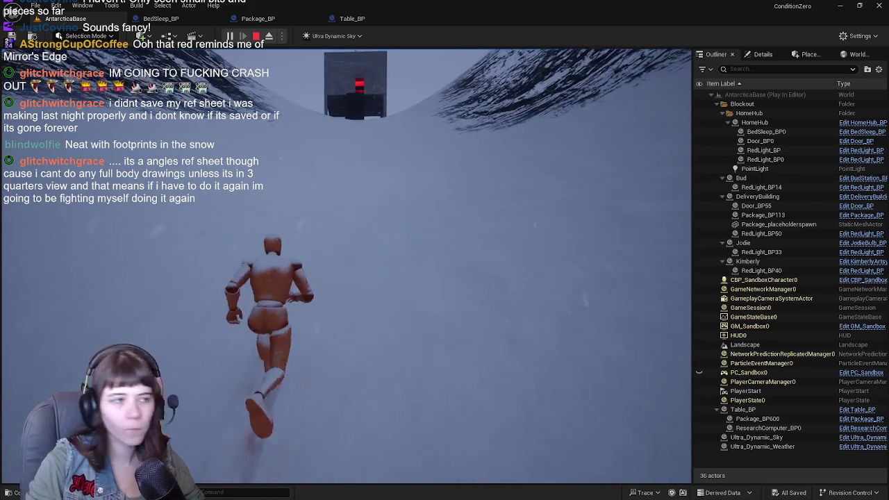
pyautogui.press('w')
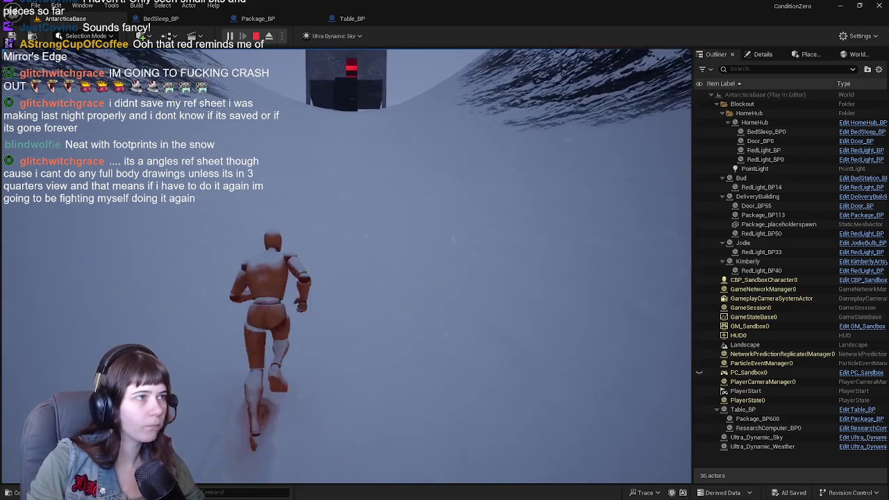
pyautogui.press('w')
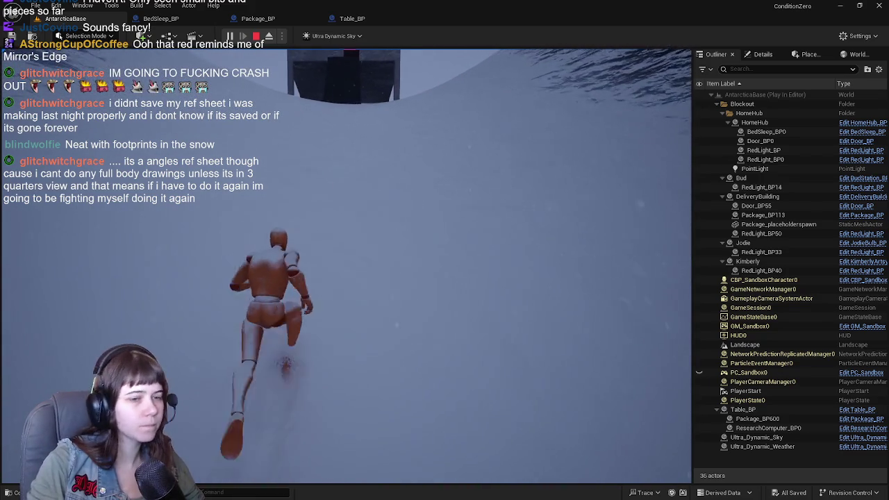
pyautogui.press('w')
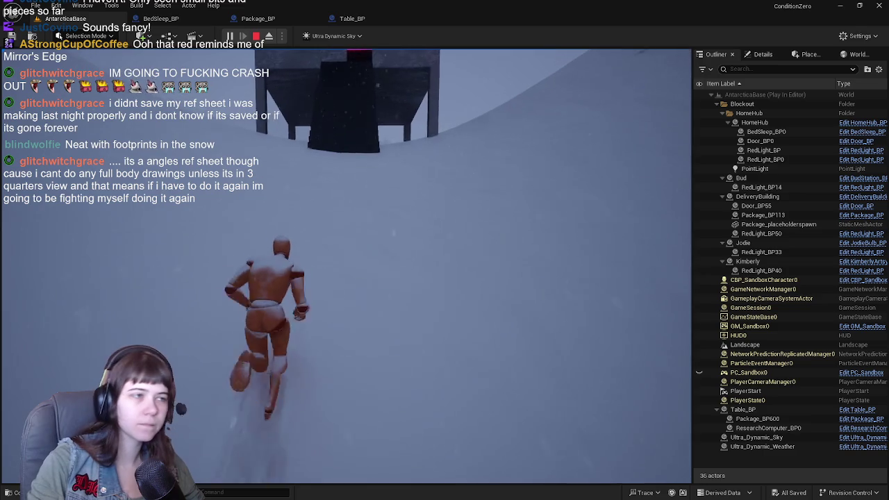
pyautogui.press('w')
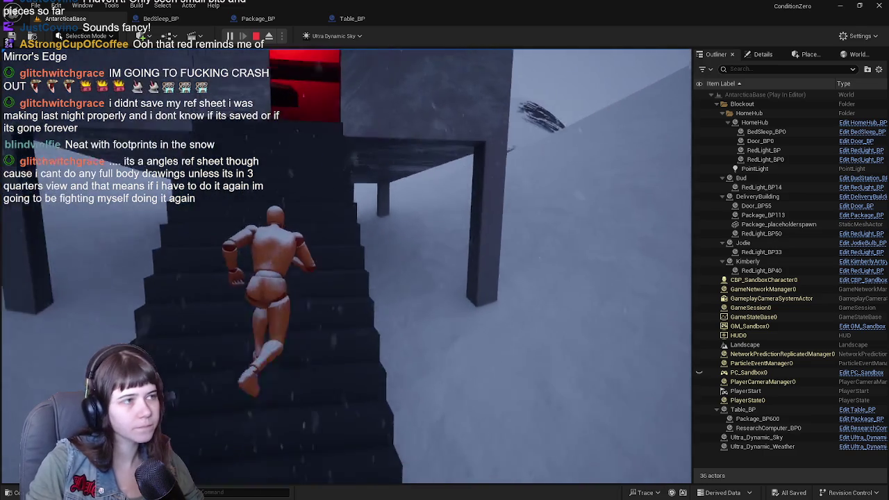
pyautogui.press('w')
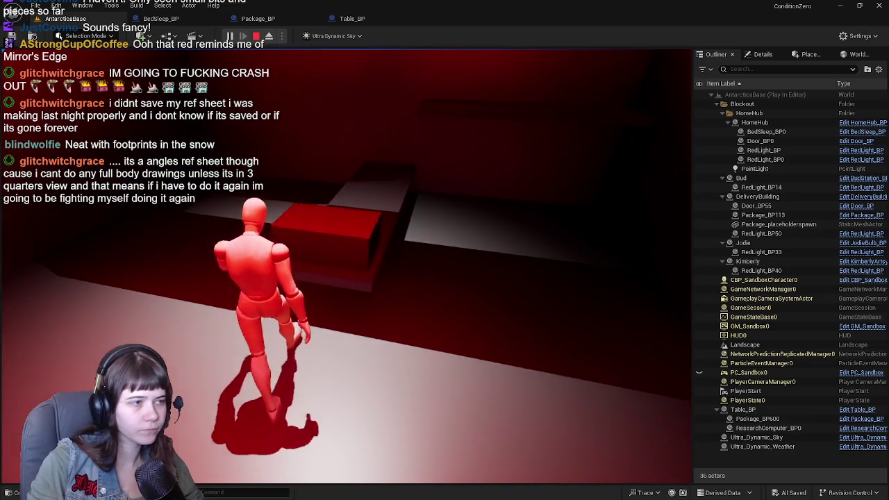
pyautogui.press('e')
# Step: Carry the package down the stairs and across the snow, jumping once along the way
pyautogui.press('w')
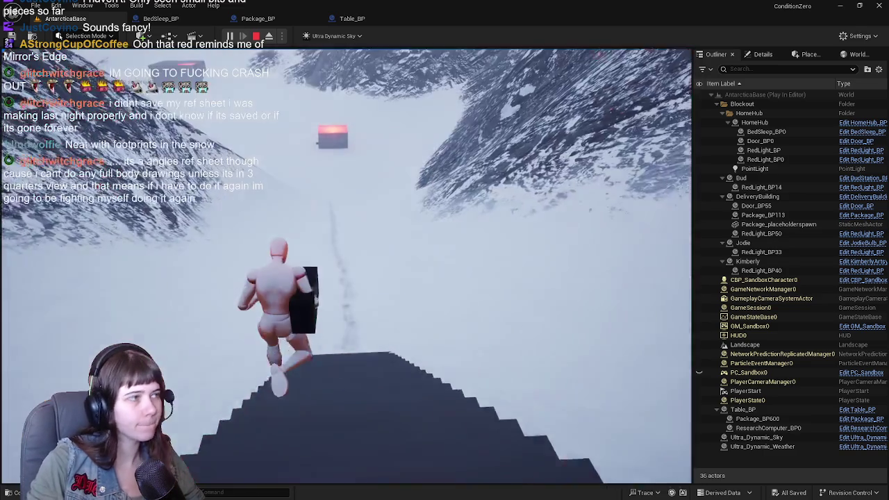
pyautogui.press('w')
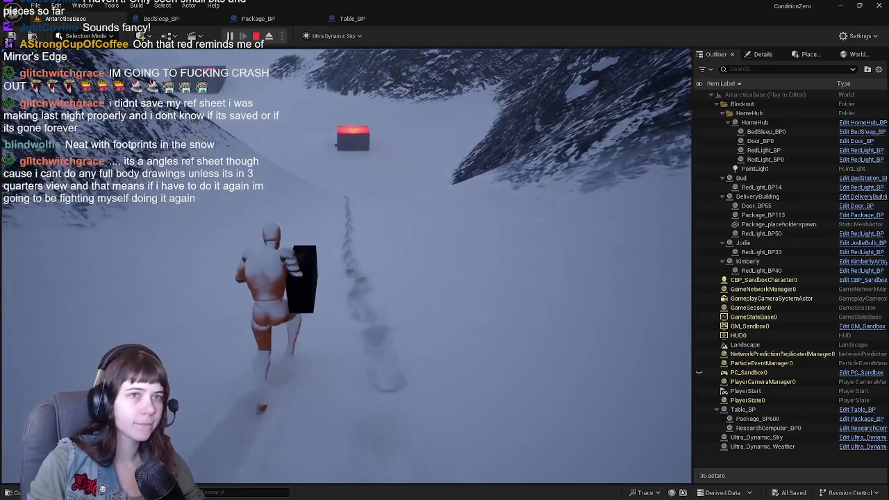
pyautogui.press('w')
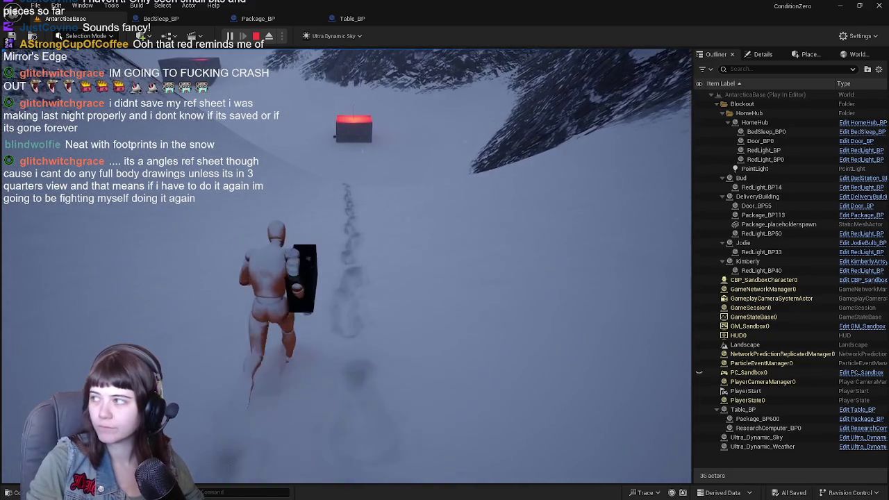
pyautogui.press('w')
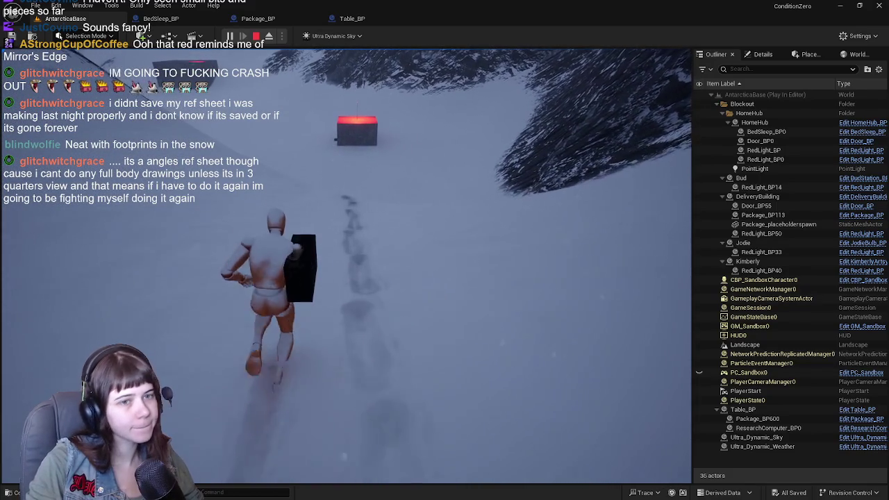
pyautogui.press('w')
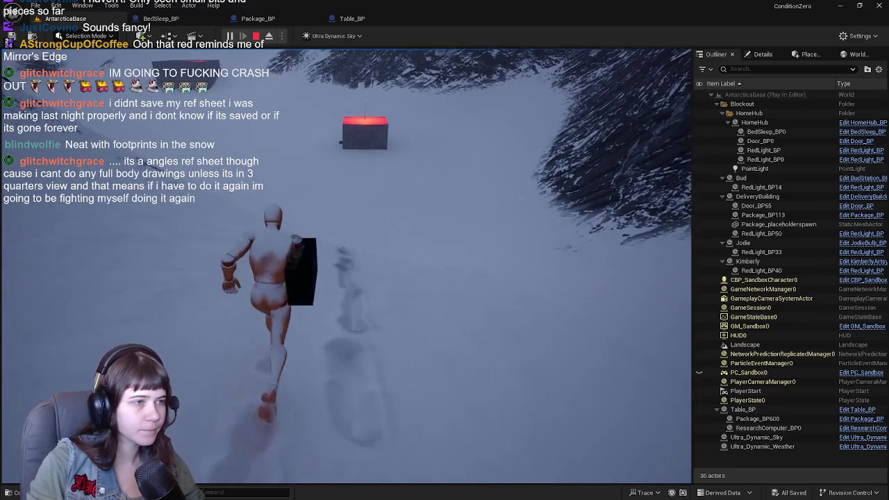
pyautogui.press('space')
pyautogui.press('w')
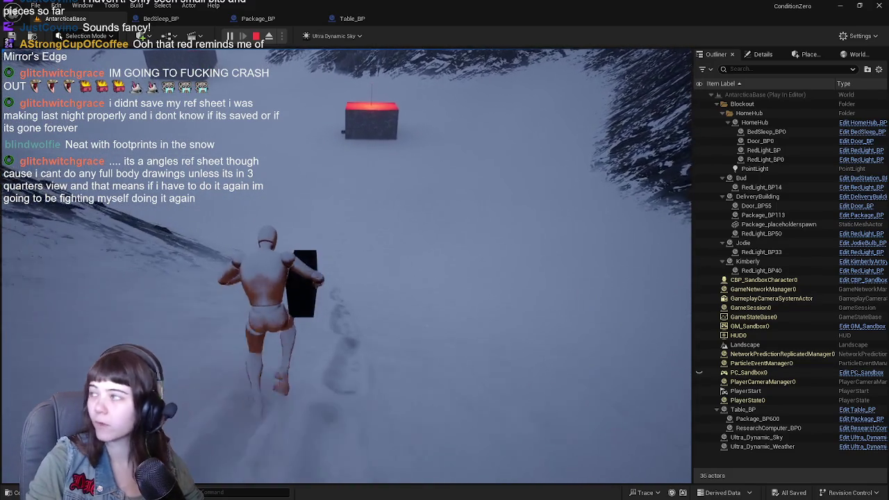
pyautogui.press('w')
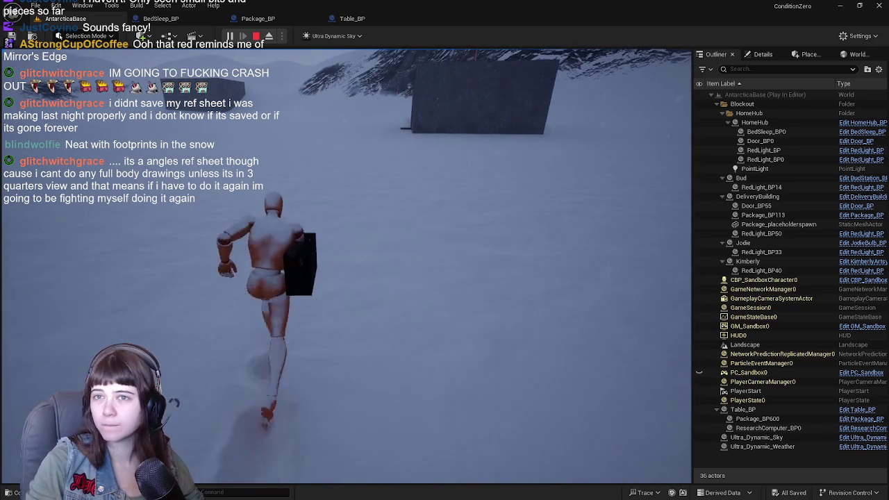
# Step: Walk through the red door to the white table and set the package down
pyautogui.press('w')
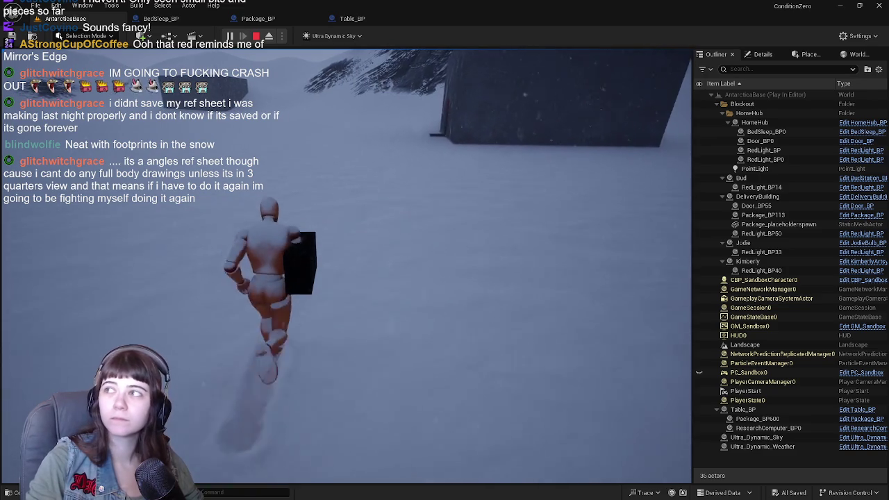
pyautogui.press('w')
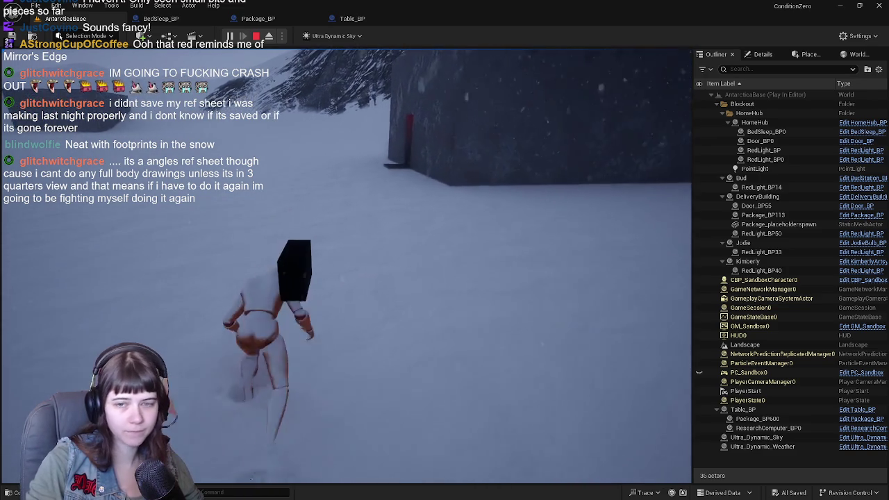
pyautogui.press('w')
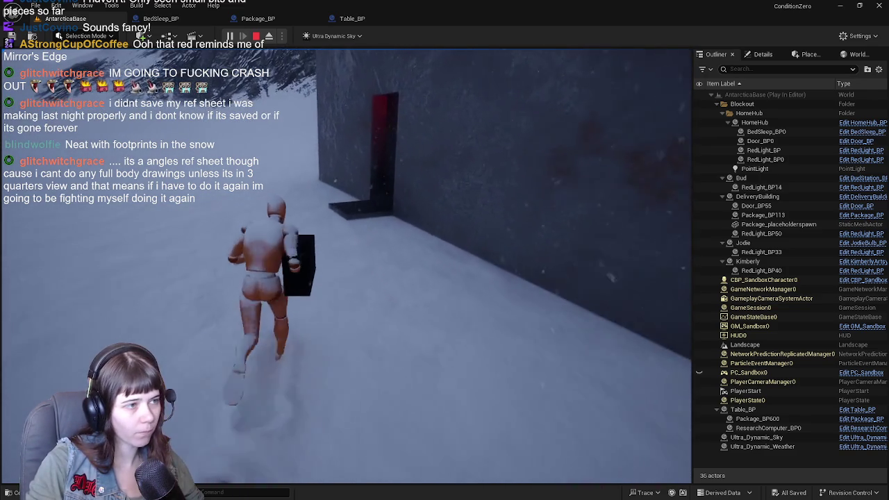
pyautogui.press('w')
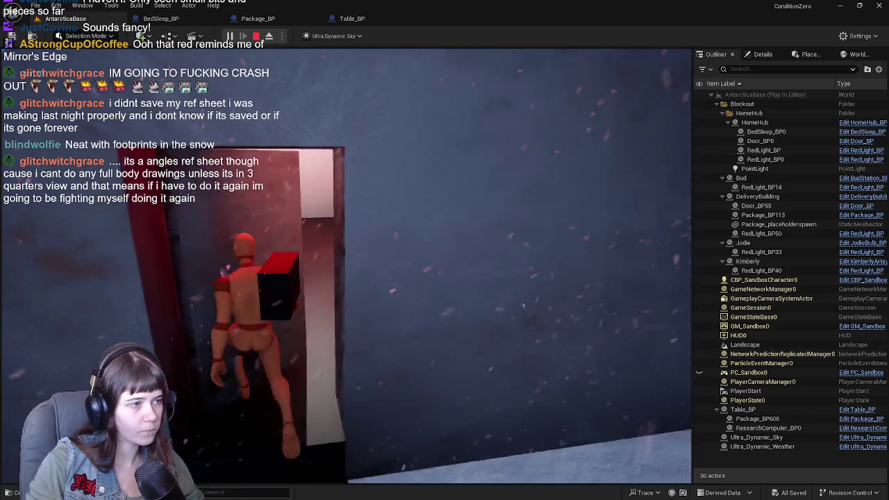
pyautogui.press('w')
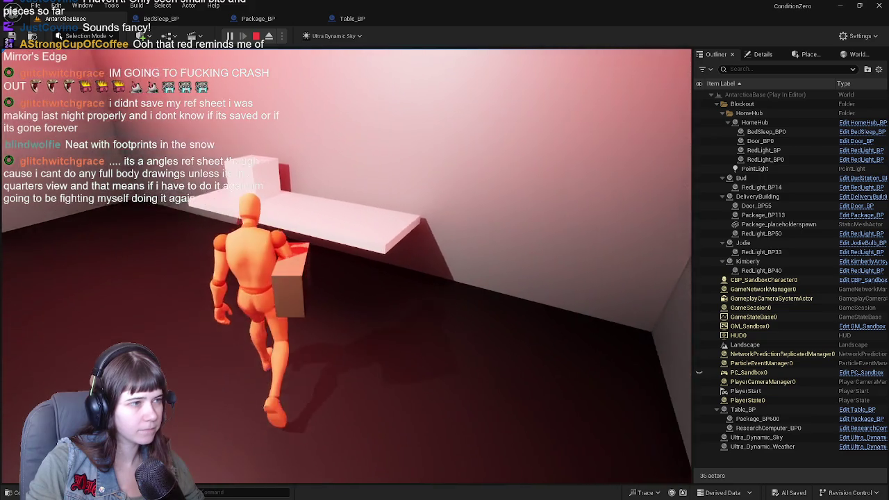
pyautogui.press('a')
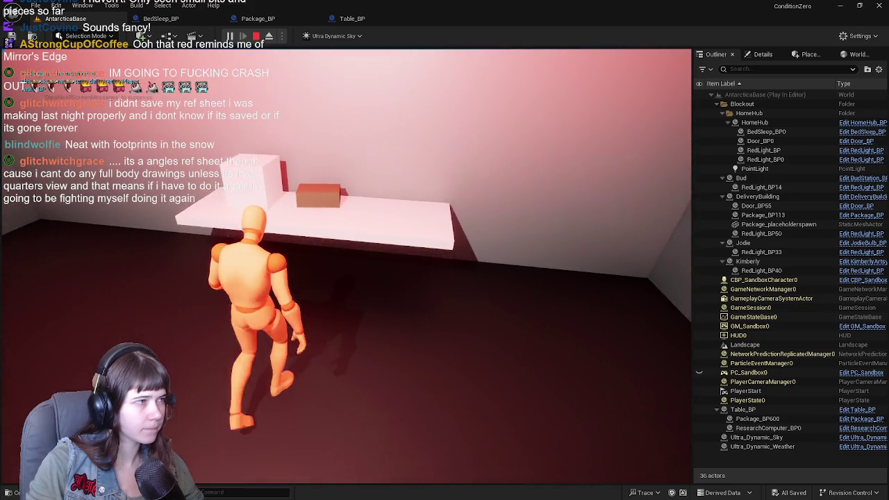
pyautogui.press('w')
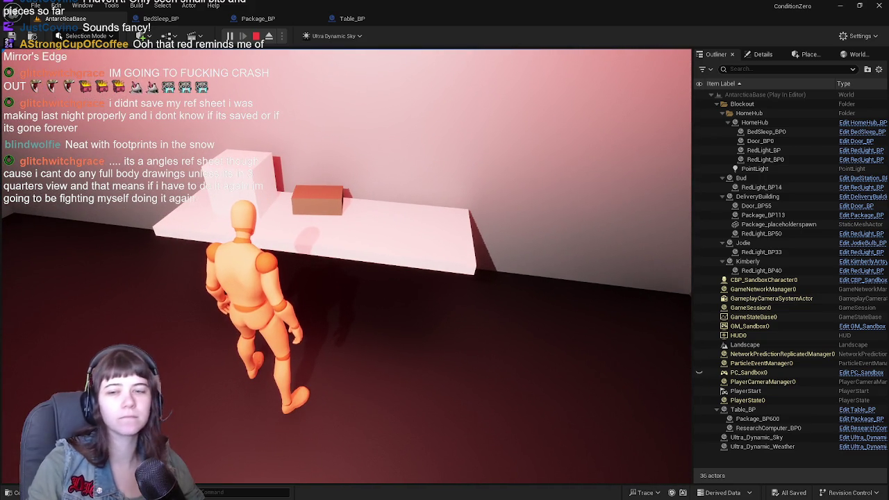
# Step: End the play test with Esc and fly the editor camera closer to the table
pyautogui.press('Escape')
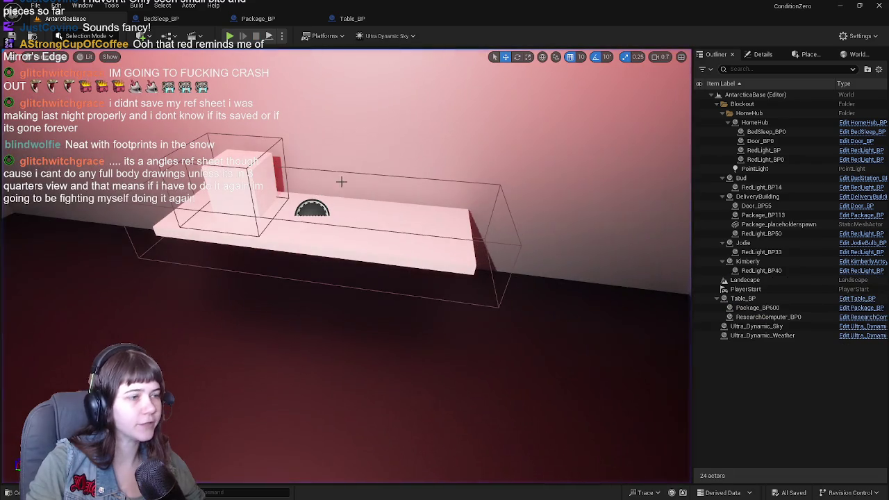
pyautogui.moveTo(347, 313); pyautogui.dragTo(333, 229)
pyautogui.moveTo(381, 190); pyautogui.dragTo(381, 189)
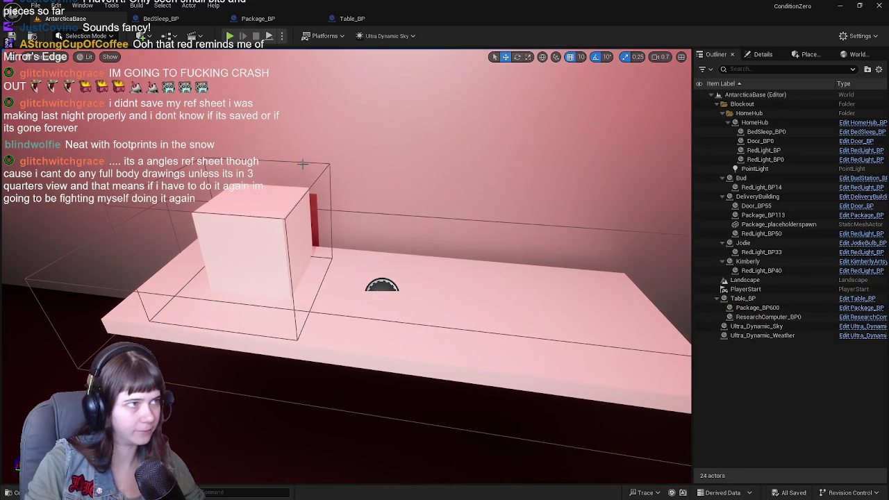
pyautogui.click(383, 19)
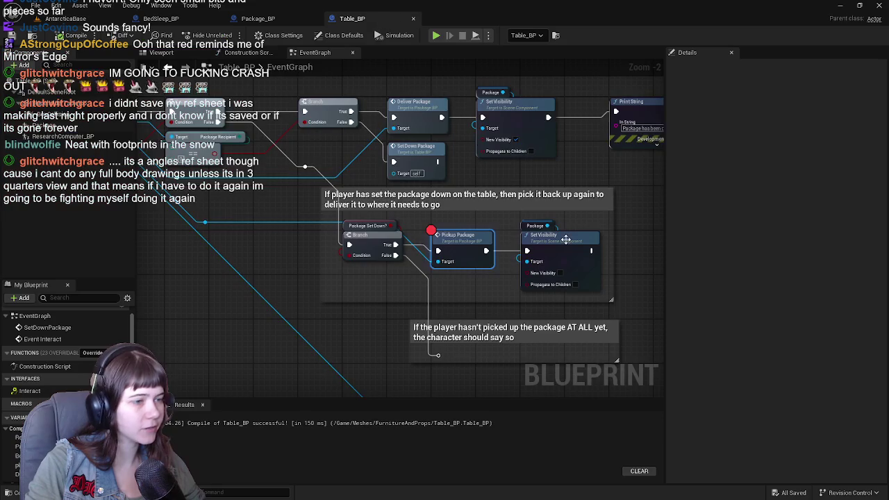
# Step: Switch to Package_BP and navigate to its day-dependent recipient section
pyautogui.scroll(1, 304, 152)
pyautogui.moveTo(463, 192); pyautogui.dragTo(410, 186)
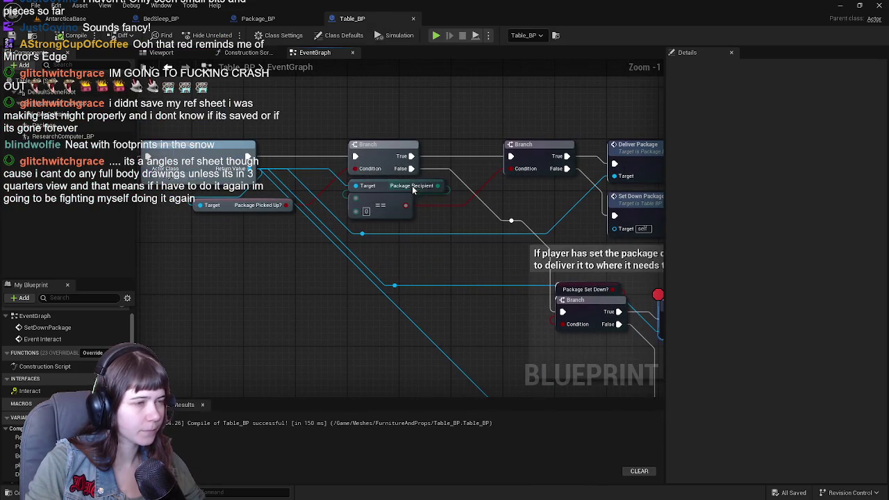
pyautogui.click(258, 19)
pyautogui.scroll(-2, 377, 233)
pyautogui.scroll(2, 342, 267)
pyautogui.moveTo(342, 267); pyautogui.dragTo(393, 245)
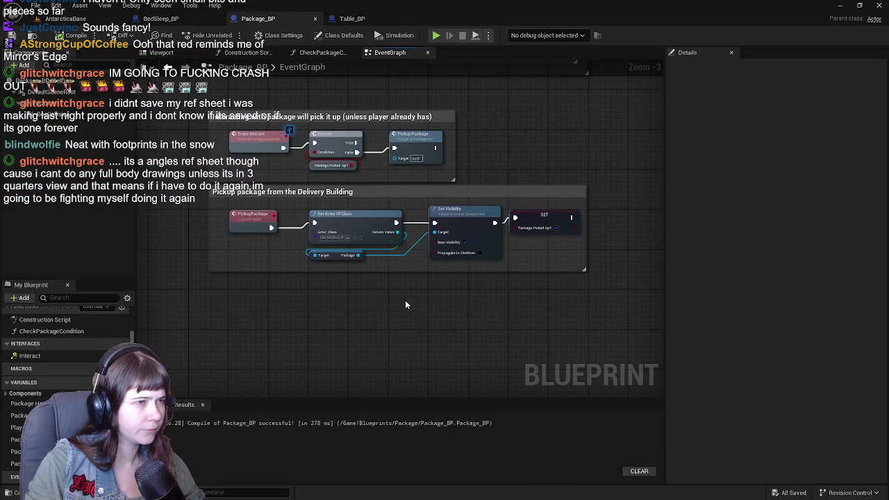
pyautogui.moveTo(402, 281); pyautogui.dragTo(403, 212)
pyautogui.moveTo(407, 299); pyautogui.dragTo(399, 175)
pyautogui.scroll(-1, 418, 235)
pyautogui.moveTo(417, 235)
pyautogui.mouseDown()
pyautogui.moveTo(407, 333)
pyautogui.moveTo(369, 244)
pyautogui.moveTo(312, 216)
pyautogui.mouseUp()
pyautogui.scroll(1, 408, 228)
pyautogui.moveTo(408, 229)
pyautogui.mouseDown()
pyautogui.moveTo(354, 205)
pyautogui.moveTo(460, 194)
pyautogui.mouseUp()
pyautogui.scroll(1, 378, 219)
pyautogui.moveTo(303, 220); pyautogui.dragTo(268, 211)
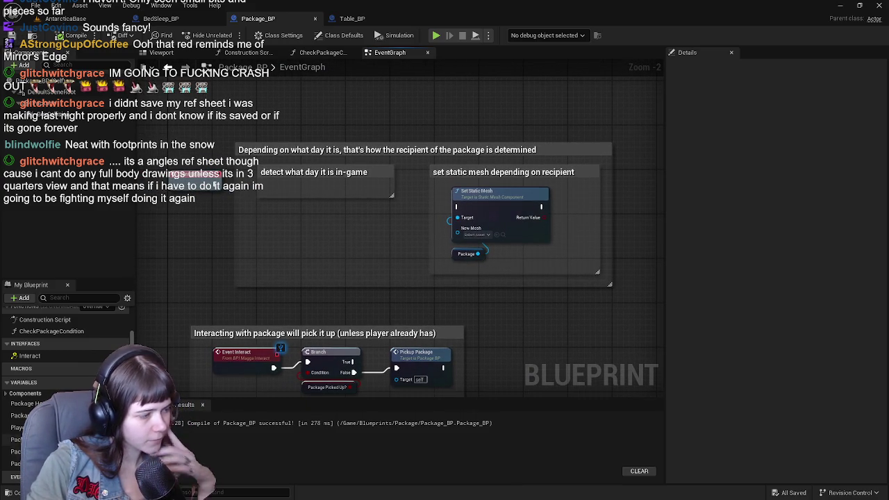
# Step: Add a Set Package Recipient node in that section, then return to Table_BP
pyautogui.moveTo(18, 451); pyautogui.dragTo(300, 258)
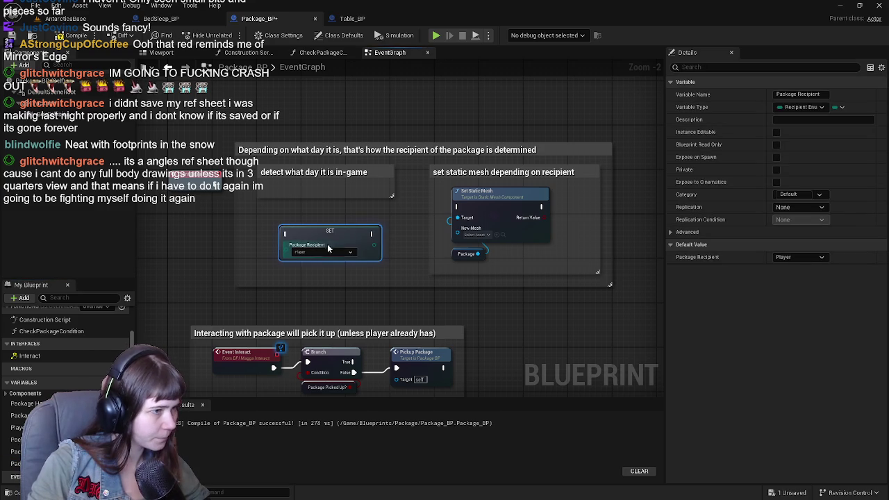
pyautogui.click(330, 247)
pyautogui.scroll(-2, 435, 158)
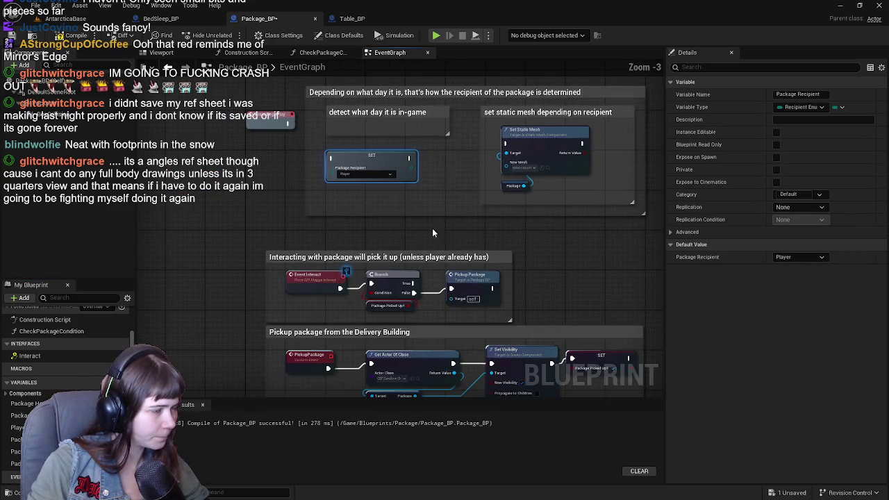
pyautogui.scroll(1, 376, 247)
pyautogui.scroll(1, 347, 114)
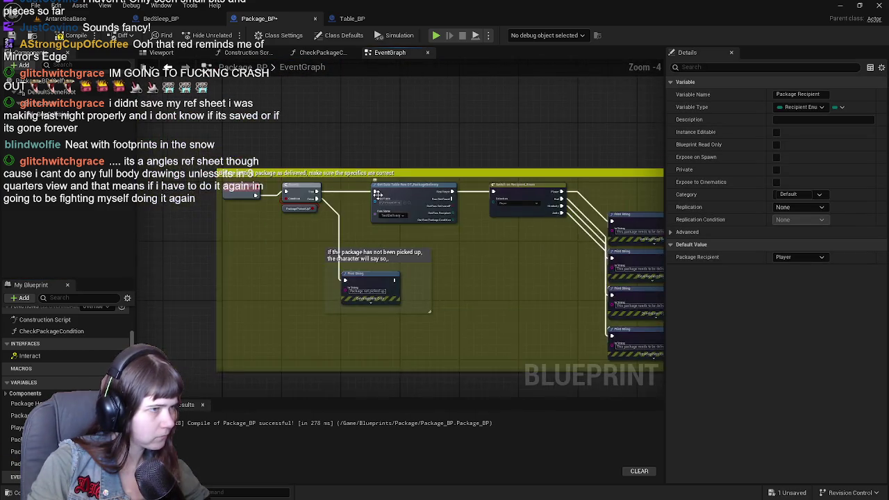
pyautogui.moveTo(552, 299); pyautogui.dragTo(355, 205)
pyautogui.moveTo(282, 115)
pyautogui.mouseDown()
pyautogui.moveTo(352, 231)
pyautogui.moveTo(338, 226)
pyautogui.moveTo(338, 264)
pyautogui.mouseUp()
pyautogui.scroll(1, 338, 226)
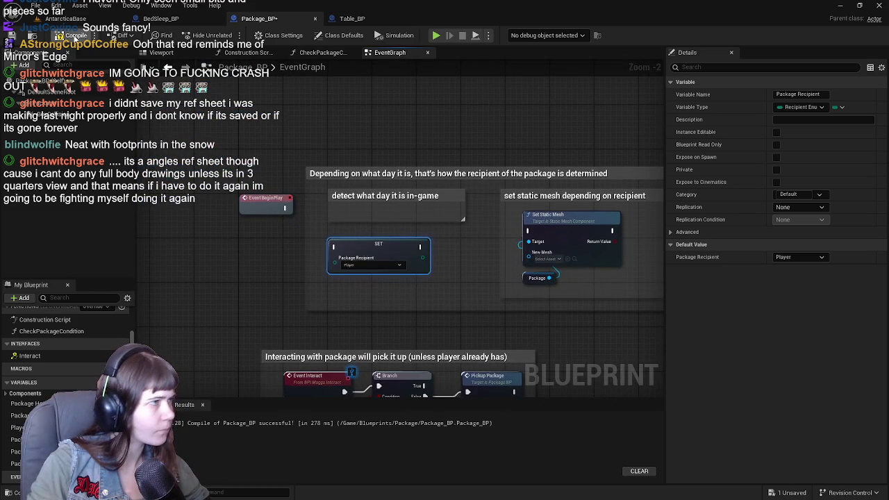
pyautogui.hotkey('ctrl', 'Tab')
pyautogui.hotkey('ctrl', 'Tab')
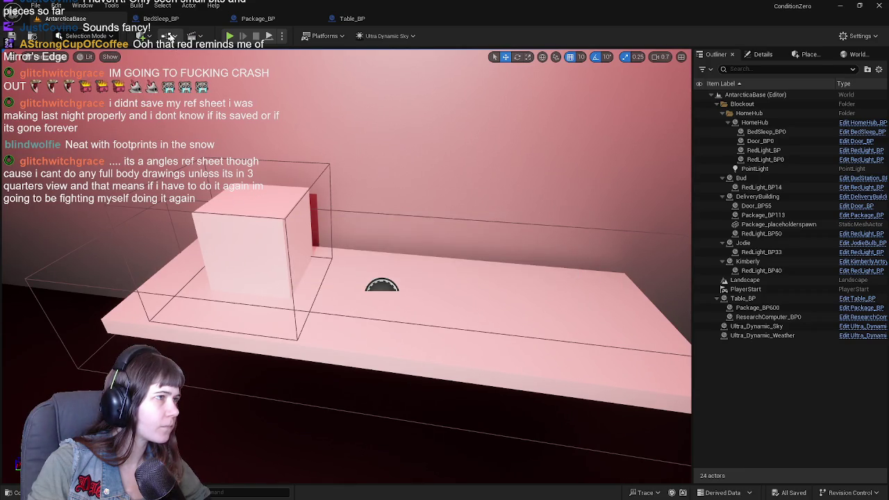
pyautogui.click(169, 36)
# Step: Open GM_ConditionZero and move the package spawns comment and its nodes to the right
pyautogui.moveTo(271, 123)
pyautogui.click(327, 129)
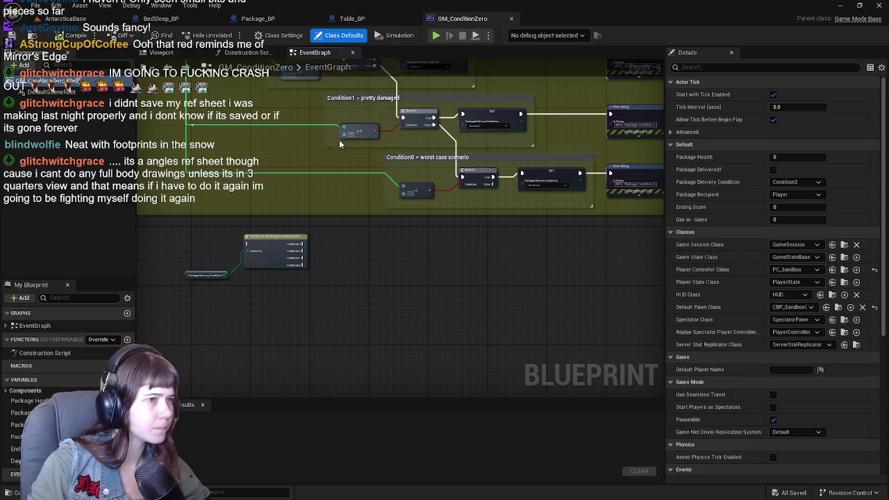
pyautogui.scroll(-4, 341, 148)
pyautogui.scroll(3, 395, 257)
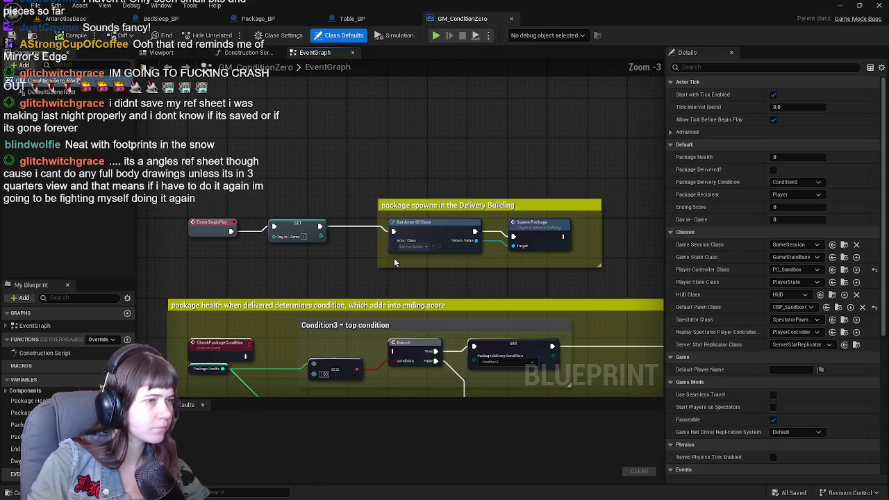
pyautogui.scroll(1, 394, 257)
pyautogui.click(486, 249)
pyautogui.moveTo(486, 248)
pyautogui.mouseDown()
pyautogui.moveTo(632, 248)
pyautogui.moveTo(617, 248)
pyautogui.mouseUp()
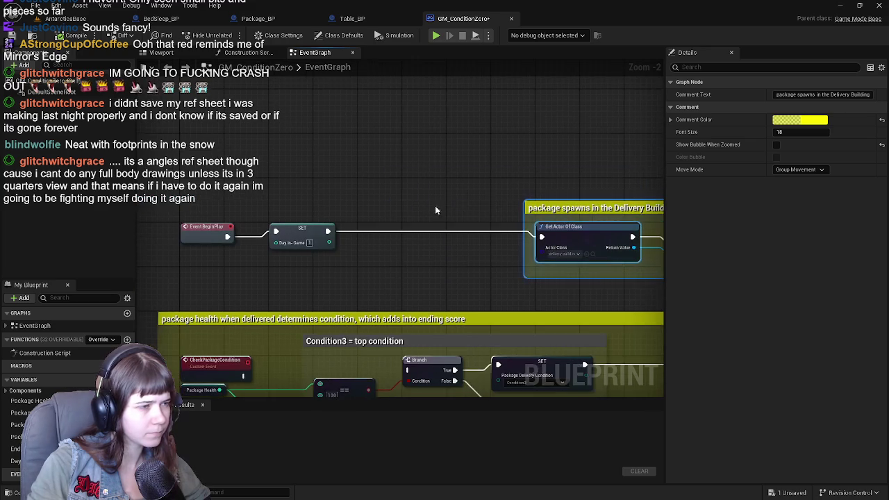
# Step: Add an Equal (==) node after SET Day in-Game, then compile and save
pyautogui.moveTo(329, 268); pyautogui.dragTo(378, 281)
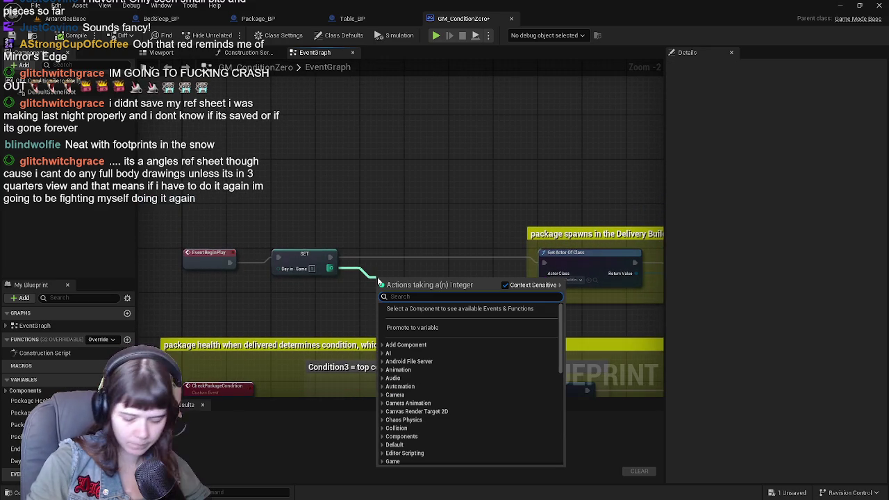
pyautogui.write('=')
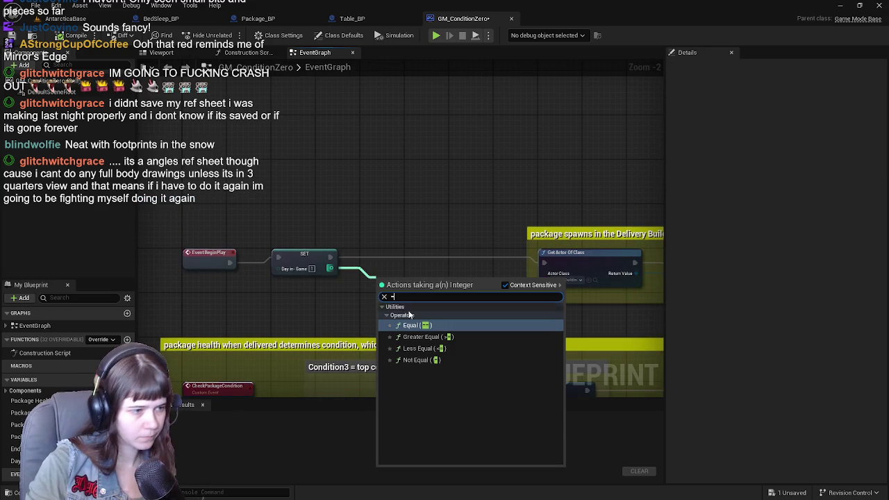
pyautogui.click(428, 324)
pyautogui.moveTo(400, 276); pyautogui.dragTo(391, 275)
pyautogui.click(408, 207)
pyautogui.hotkey('ctrl', 's')
# Step: Delete the trial Equal node from the BeginPlay chain
pyautogui.moveTo(329, 177)
pyautogui.mouseDown()
pyautogui.moveTo(321, 193)
pyautogui.moveTo(376, 182)
pyautogui.moveTo(346, 218)
pyautogui.mouseUp()
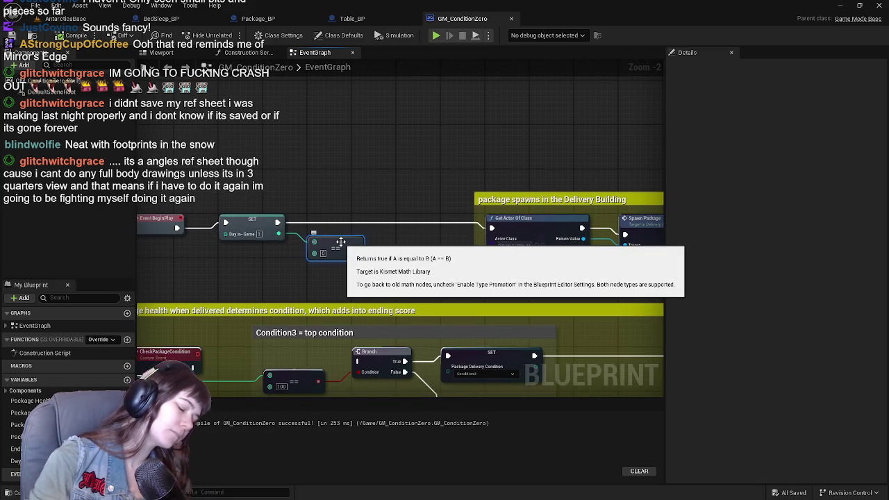
pyautogui.click(340, 242)
pyautogui.press('Delete')
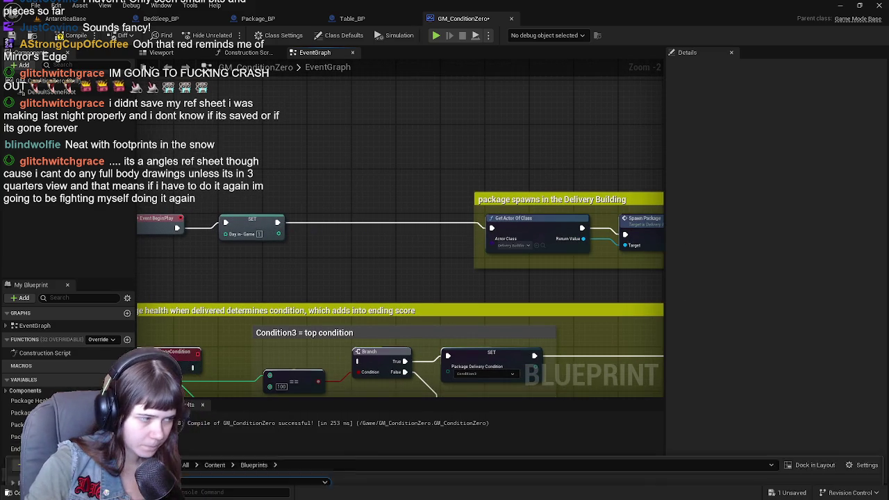
# Step: Duplicate Recipient_Enum in Blueprints/Package as DaysDeliveries_Enum and open it
pyautogui.hotkey('ctrl', 'space')
pyautogui.doubleClick(266, 376)
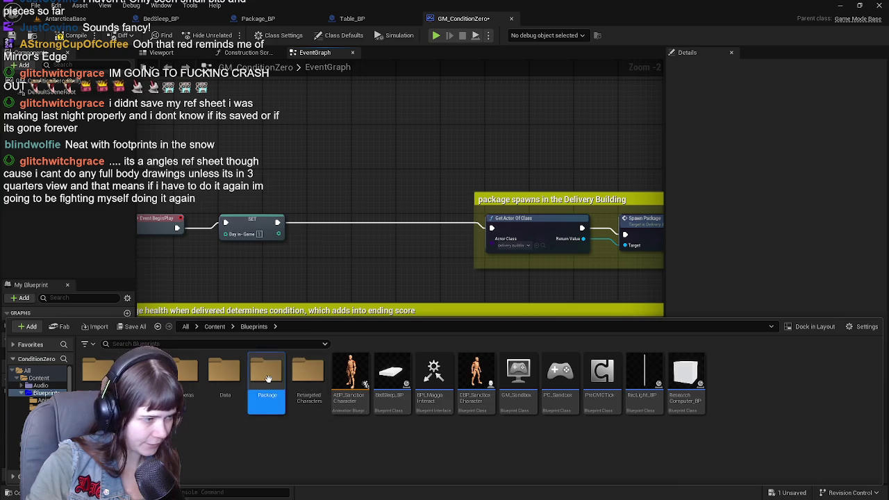
pyautogui.rightClick(495, 399)
pyautogui.press('Escape')
pyautogui.click(437, 406)
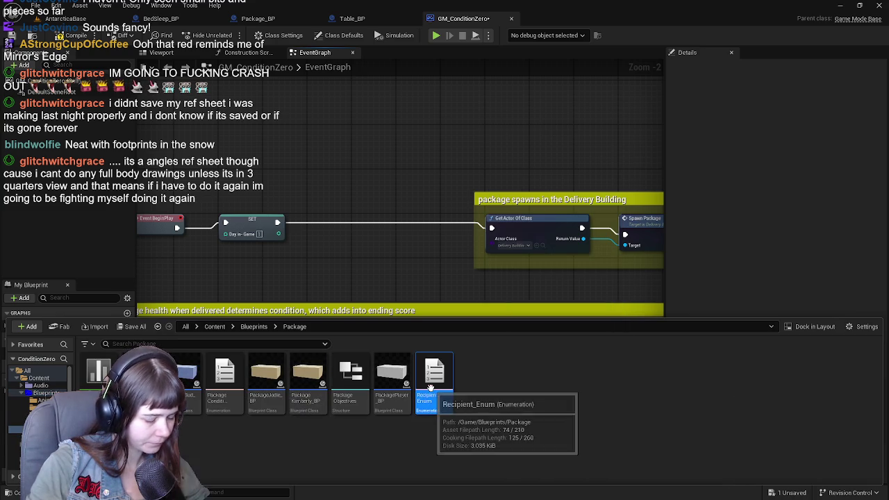
pyautogui.hotkey('ctrl', 'd')
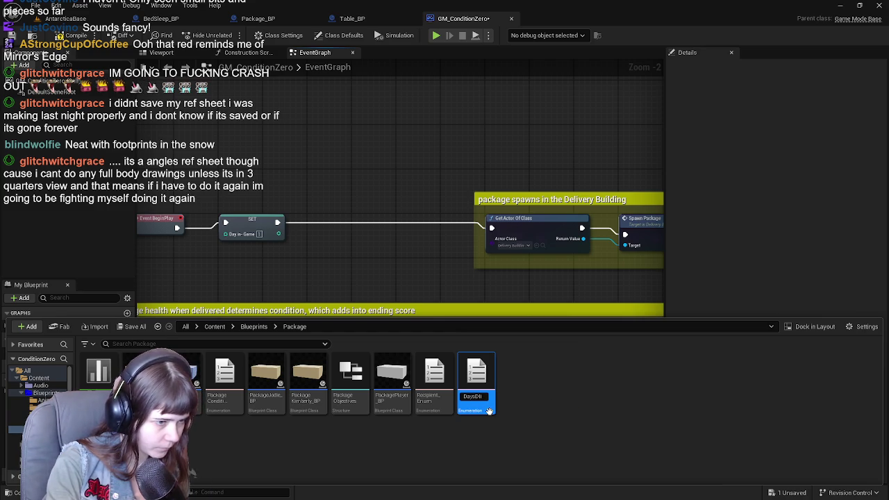
pyautogui.write('verie')
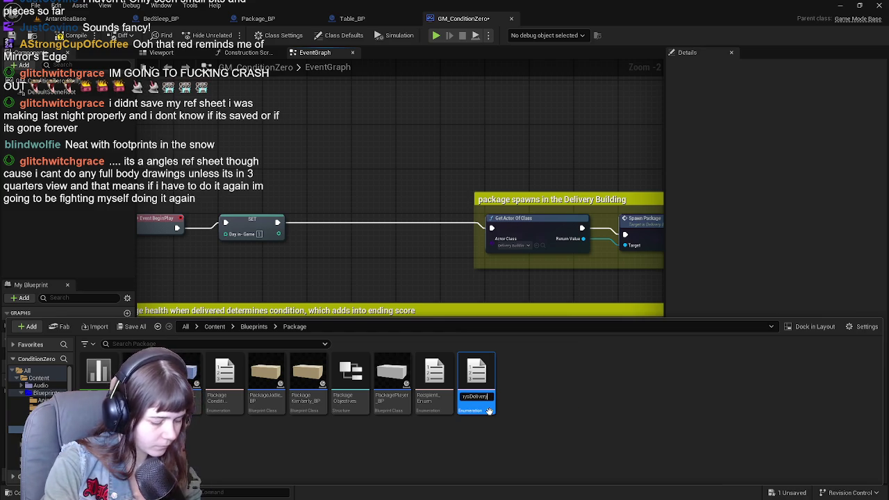
pyautogui.write('s_Enum')
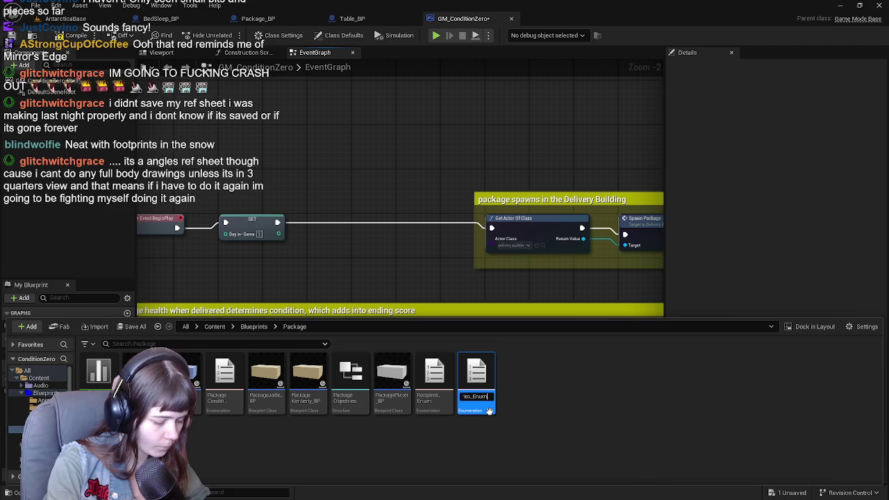
pyautogui.press('Return')
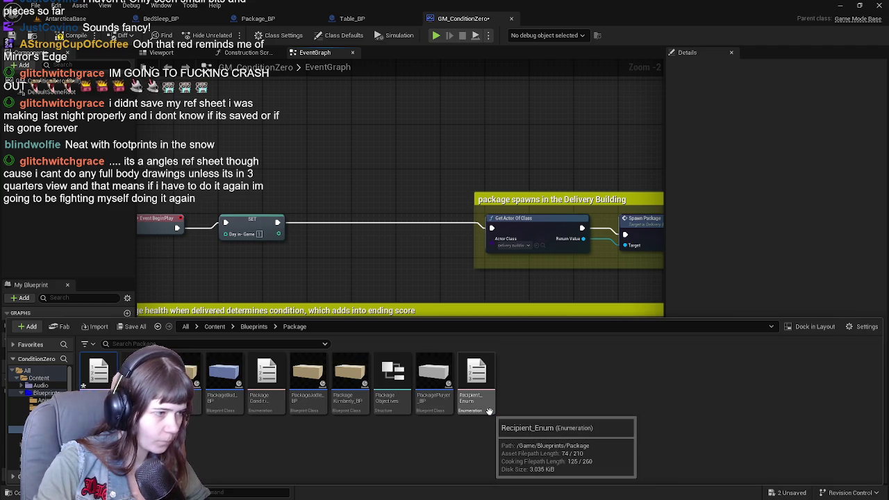
pyautogui.doubleClick(101, 364)
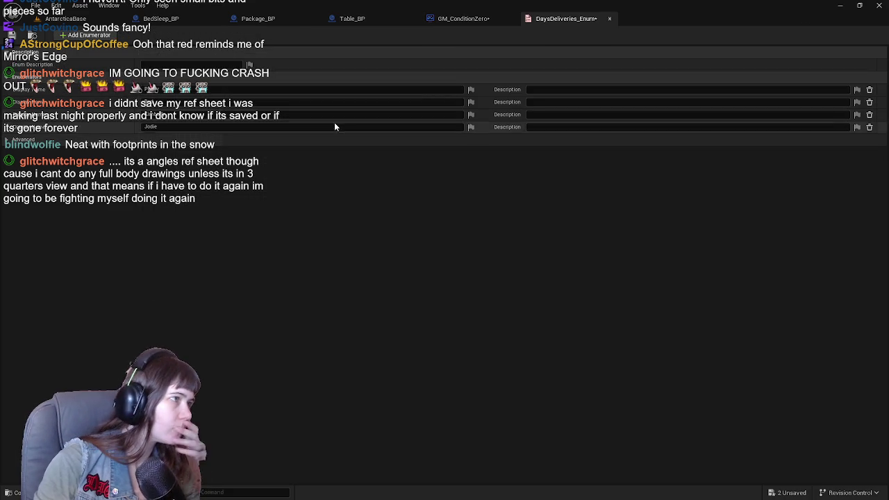
# Step: Delete the old enumerators and add five new enumerator entries
pyautogui.click(870, 90)
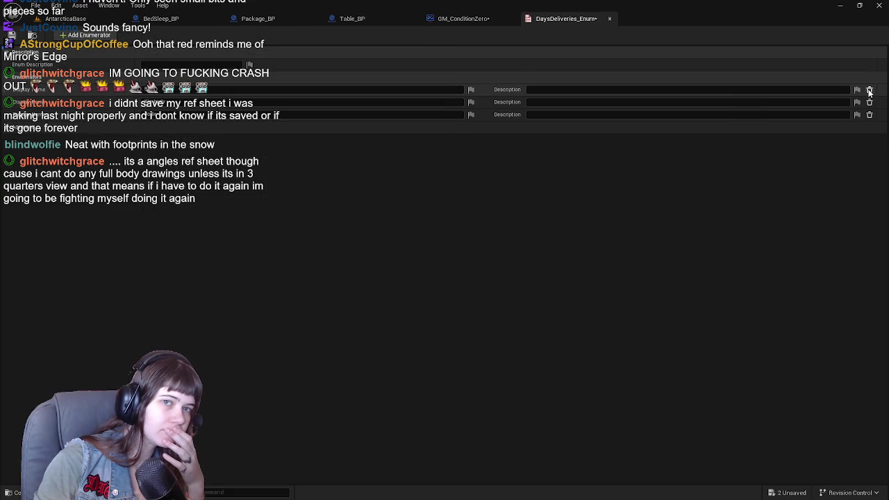
pyautogui.click(870, 90)
pyautogui.click(870, 91)
pyautogui.click(870, 90)
pyautogui.click(87, 35)
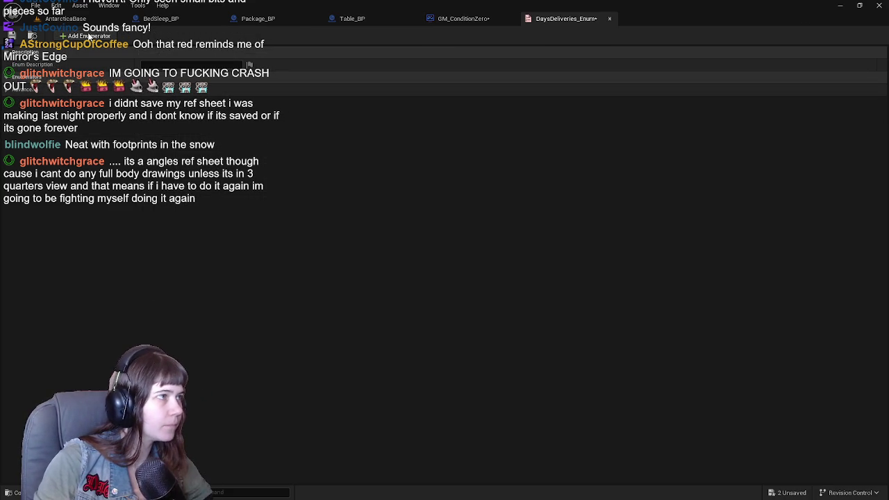
pyautogui.click(86, 35)
pyautogui.click(87, 35)
pyautogui.click(87, 35)
pyautogui.click(87, 35)
# Step: Rename the enumerators Day1 through Day5, save the enum and close its editor
pyautogui.click(159, 89)
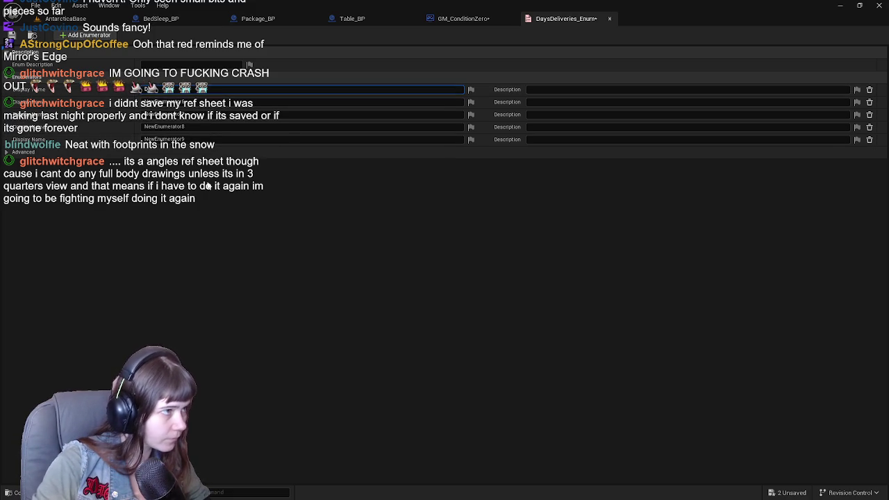
pyautogui.press('Return')
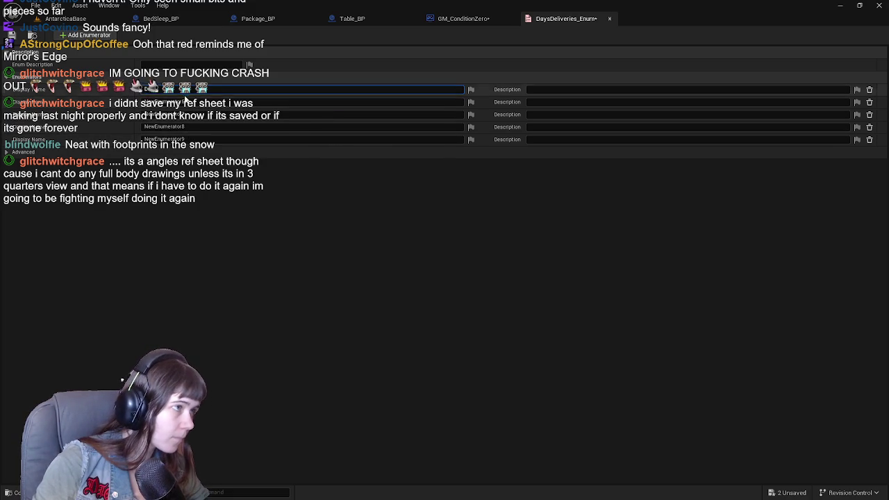
pyautogui.click(198, 103)
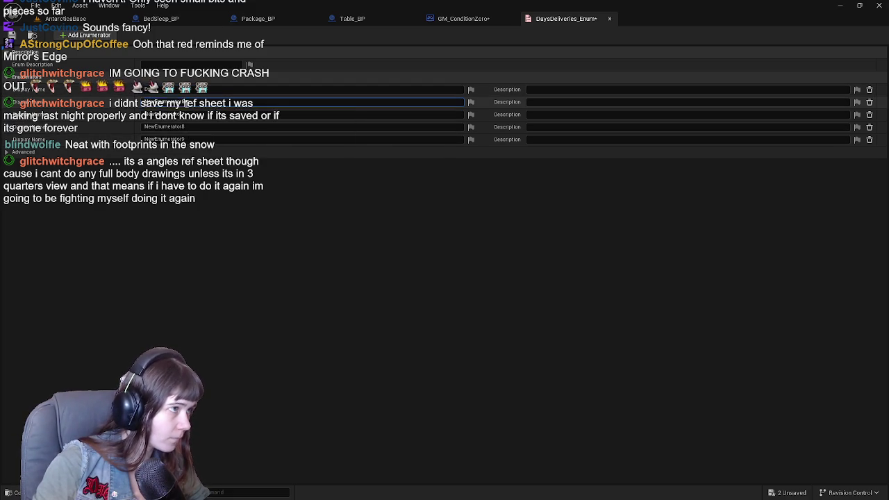
pyautogui.click(139, 115)
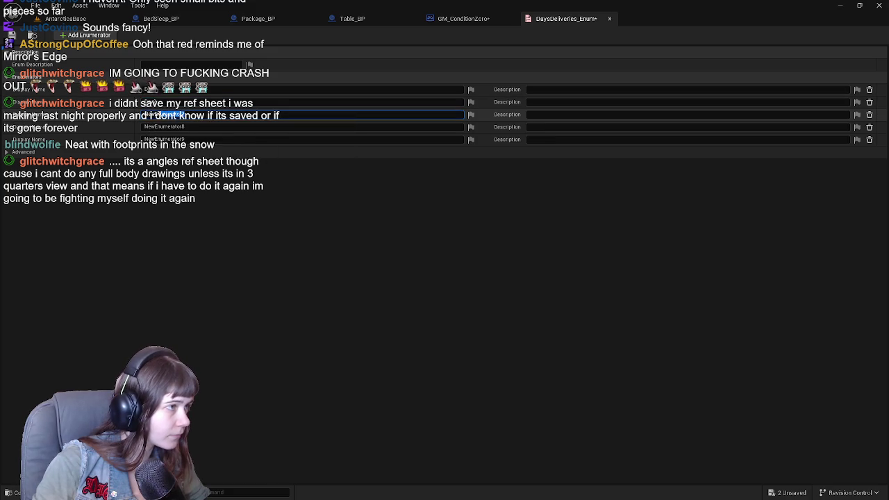
pyautogui.press('BackSpace')
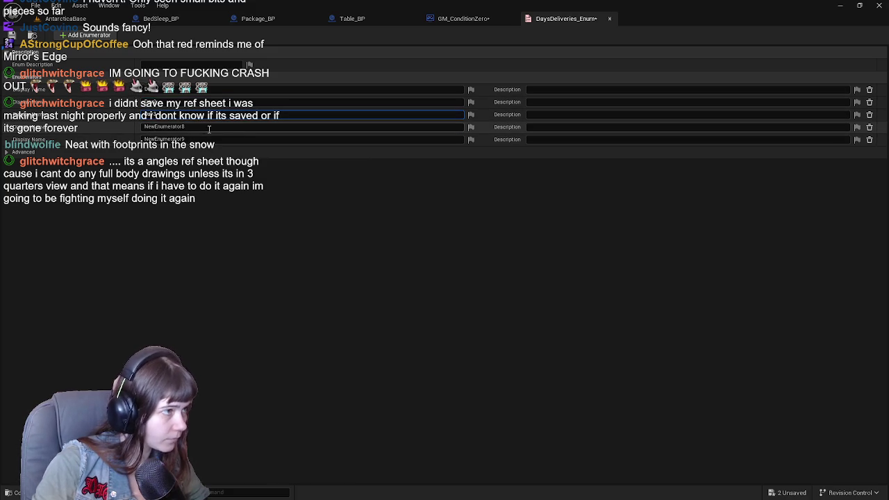
pyautogui.click(209, 127)
pyautogui.write('Day4')
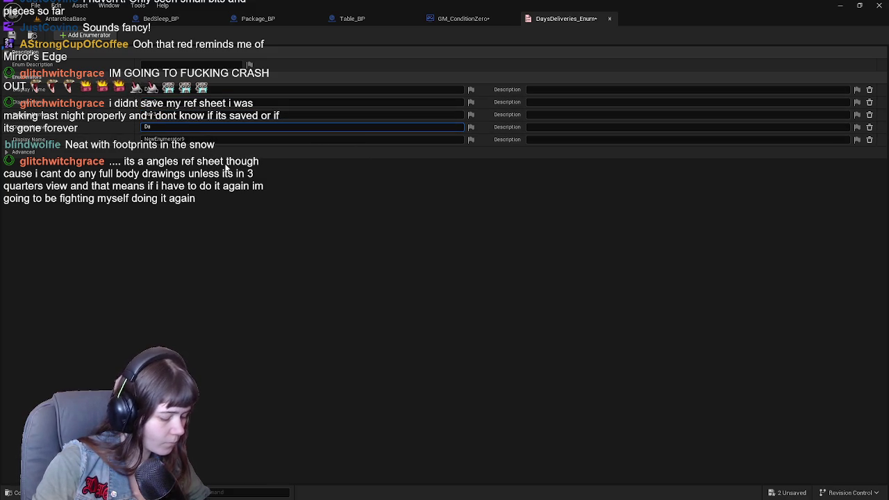
pyautogui.click(194, 139)
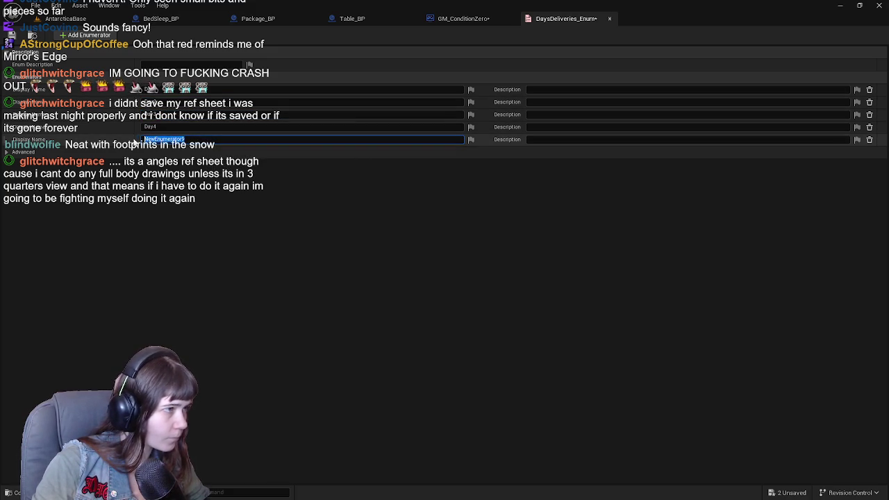
pyautogui.write('Day5')
pyautogui.press('Return')
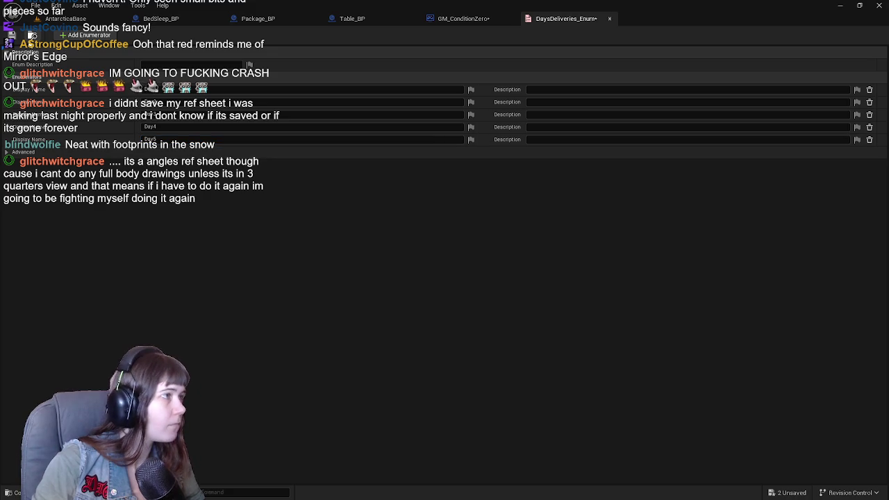
pyautogui.hotkey('ctrl', 's')
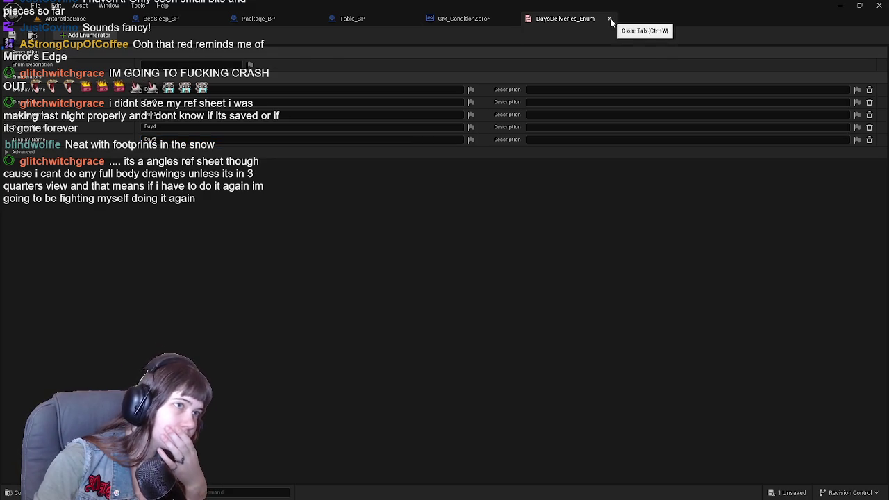
pyautogui.click(609, 19)
# Step: Save GM_ConditionZero and add a Switch on DaysDeliveries_Enum node to its graph
pyautogui.hotkey('ctrl', 's')
pyautogui.scroll(2, 304, 159)
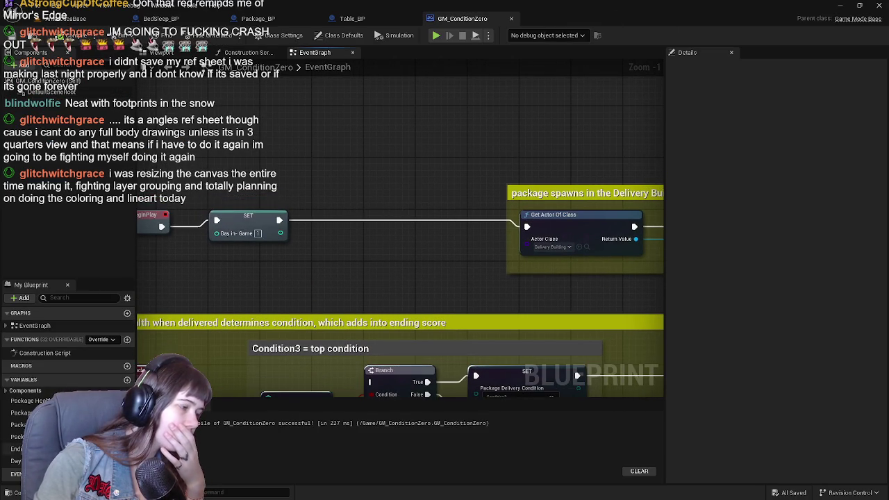
pyautogui.hotkey('ctrl', 'space')
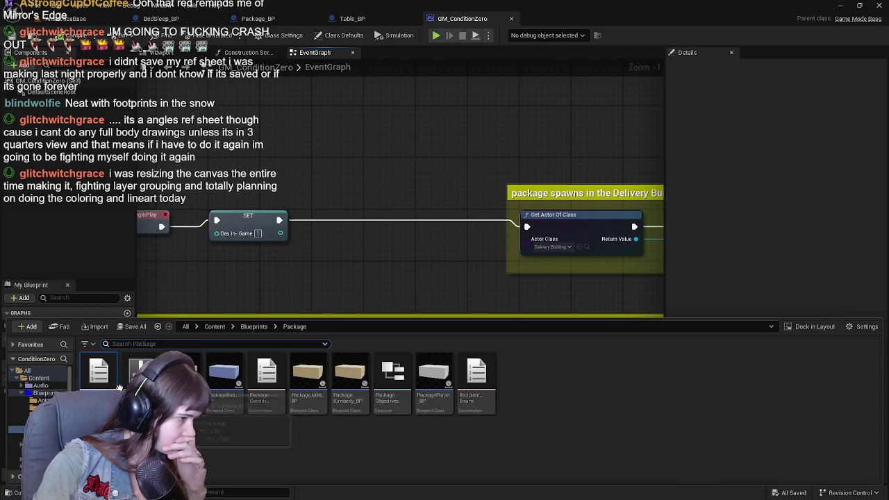
pyautogui.click(368, 178)
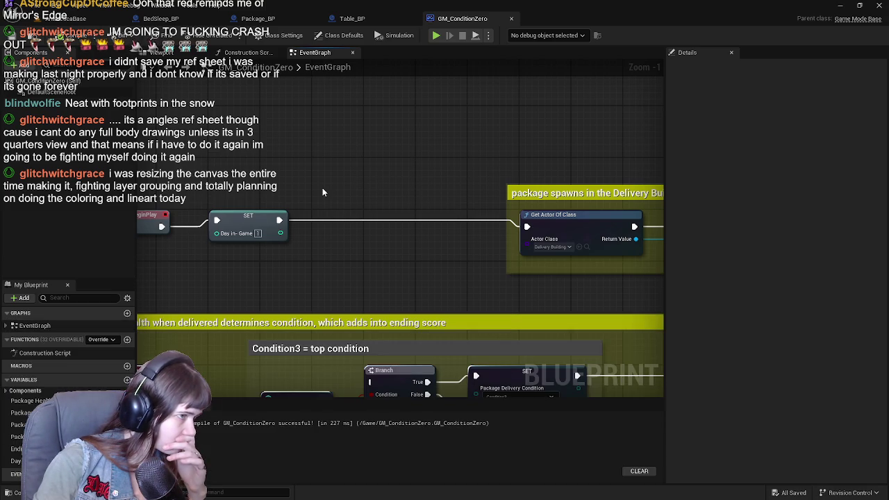
pyautogui.rightClick(322, 187)
pyautogui.write('switch')
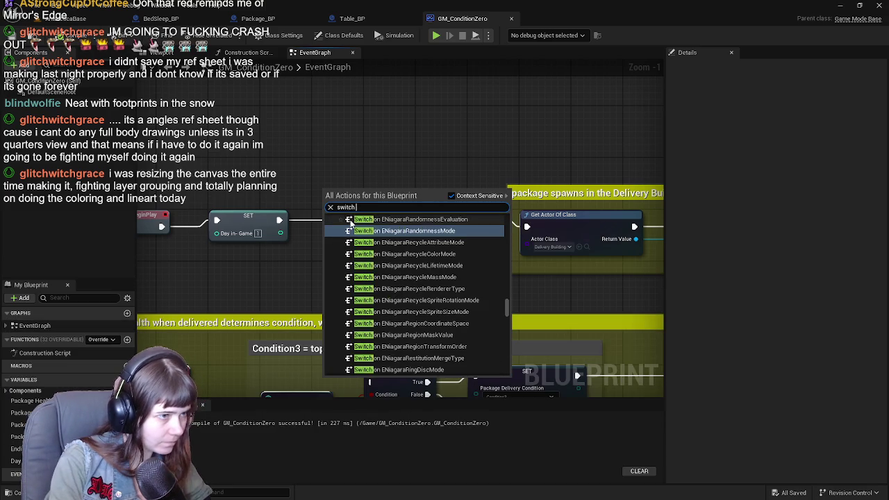
pyautogui.write(' on daysd')
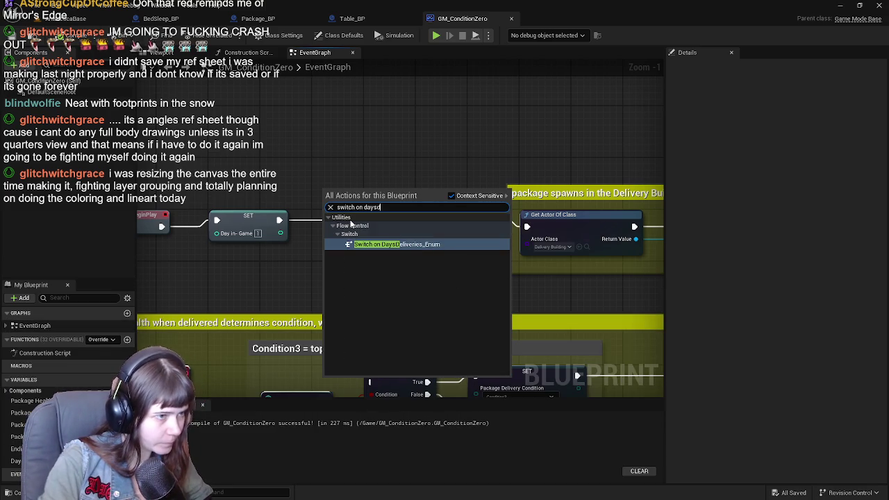
pyautogui.press('Return')
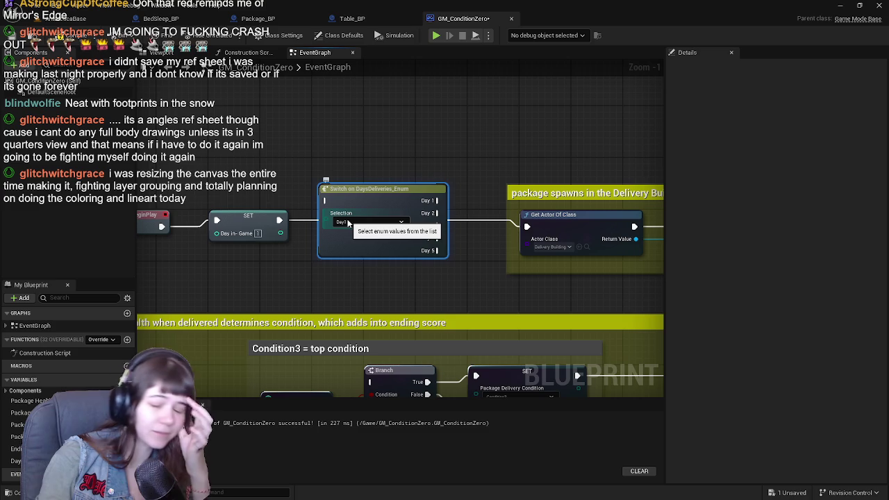
# Step: Move the Switch node near Event BeginPlay and the package spawns comment, cancelling a stray wire
pyautogui.moveTo(358, 191)
pyautogui.mouseDown()
pyautogui.moveTo(352, 197)
pyautogui.moveTo(422, 182)
pyautogui.mouseUp()
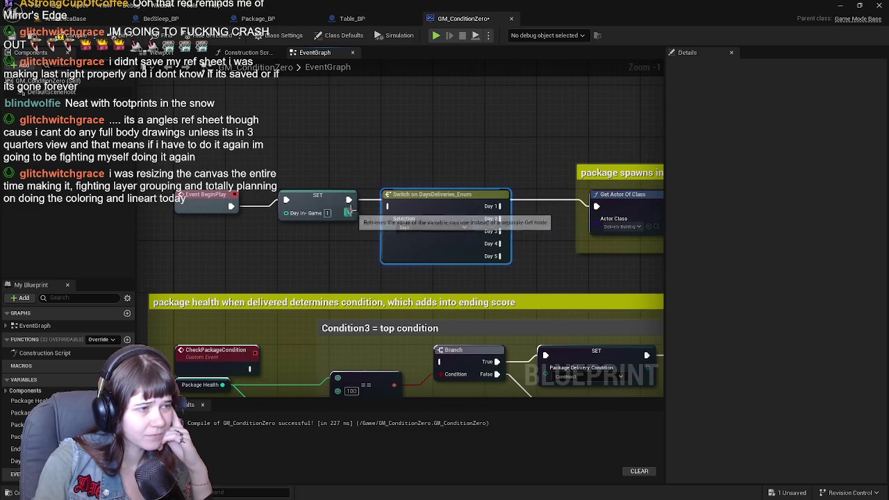
pyautogui.moveTo(359, 252); pyautogui.dragTo(268, 258)
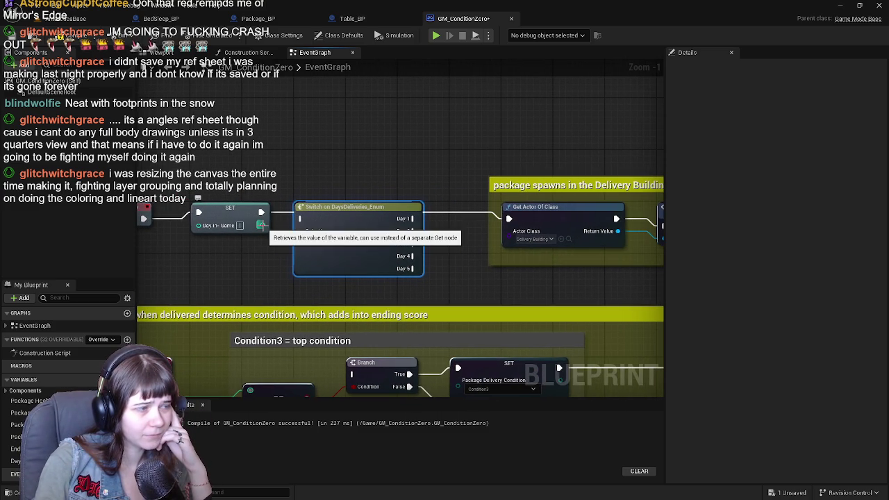
pyautogui.moveTo(327, 223)
pyautogui.mouseDown()
pyautogui.moveTo(410, 218)
pyautogui.moveTo(262, 269)
pyautogui.moveTo(306, 267)
pyautogui.moveTo(308, 255)
pyautogui.moveTo(240, 262)
pyautogui.mouseUp()
pyautogui.press('Escape')
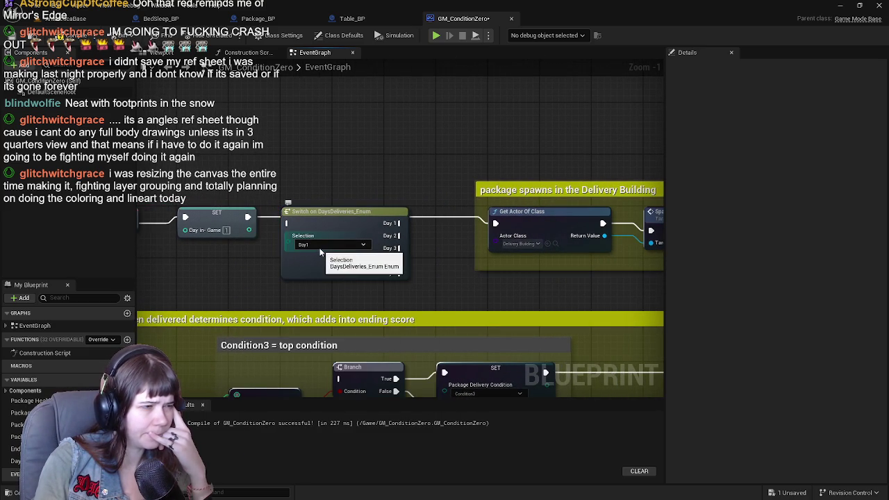
pyautogui.moveTo(268, 260); pyautogui.dragTo(315, 262)
pyautogui.moveTo(440, 223)
pyautogui.mouseDown()
pyautogui.moveTo(357, 223)
pyautogui.moveTo(342, 190)
pyautogui.moveTo(356, 204)
pyautogui.moveTo(337, 209)
pyautogui.mouseUp()
pyautogui.scroll(-1, 407, 203)
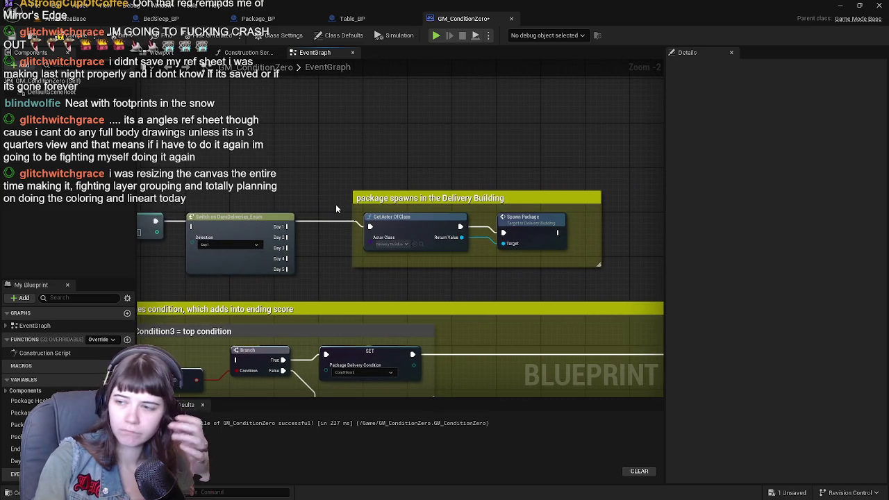
pyautogui.moveTo(245, 224)
pyautogui.mouseDown()
pyautogui.moveTo(324, 190)
pyautogui.moveTo(292, 184)
pyautogui.moveTo(521, 214)
pyautogui.moveTo(634, 214)
pyautogui.mouseUp()
pyautogui.moveTo(392, 237)
pyautogui.mouseDown()
pyautogui.moveTo(480, 237)
pyautogui.moveTo(87, 221)
pyautogui.mouseUp()
# Step: Wrap the day-start nodes and Switch in a comment about setting each day's package recipient
pyautogui.moveTo(494, 202)
pyautogui.mouseDown()
pyautogui.moveTo(536, 244)
pyautogui.moveTo(393, 241)
pyautogui.mouseUp()
pyautogui.moveTo(178, 206); pyautogui.dragTo(421, 196)
pyautogui.scroll(-1, 421, 197)
pyautogui.moveTo(174, 194); pyautogui.dragTo(609, 283)
pyautogui.press('c')
pyautogui.write("At the beginning of each day, set the package delivery recipient to who it's meant to be delivered")
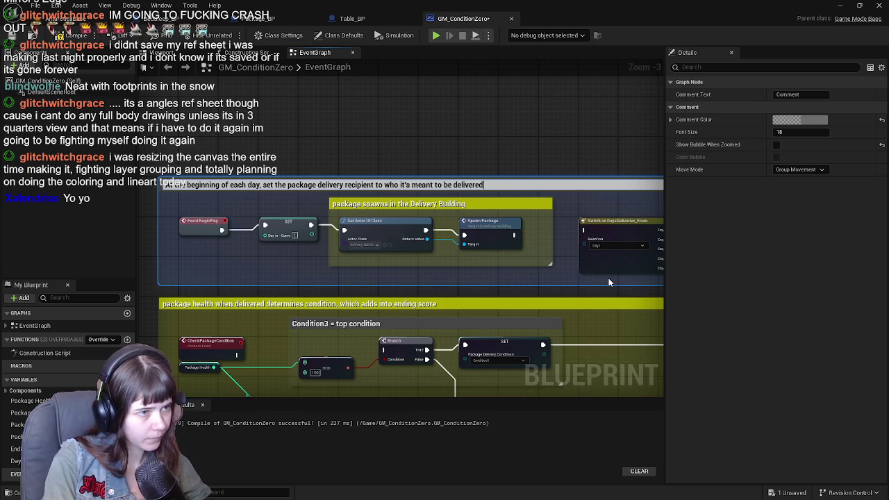
pyautogui.press('Return')
# Step: Find and select the Switch on DaysDeliveries_Enum node in the day-start comment
pyautogui.scroll(2, 609, 282)
pyautogui.moveTo(609, 282); pyautogui.dragTo(273, 180)
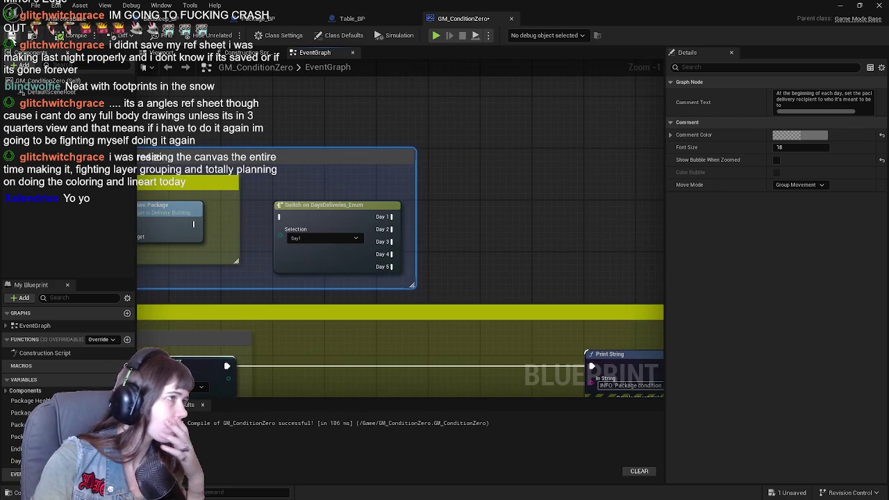
pyautogui.scroll(-1, 454, 194)
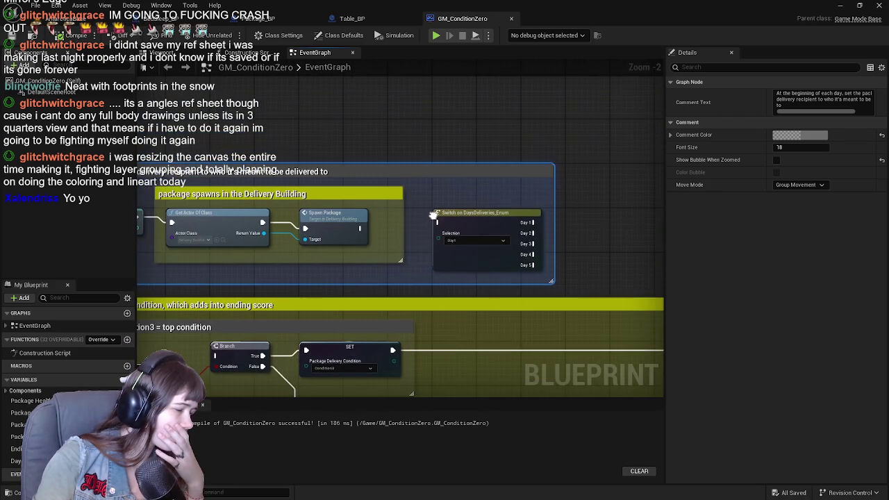
pyautogui.moveTo(452, 254); pyautogui.dragTo(373, 258)
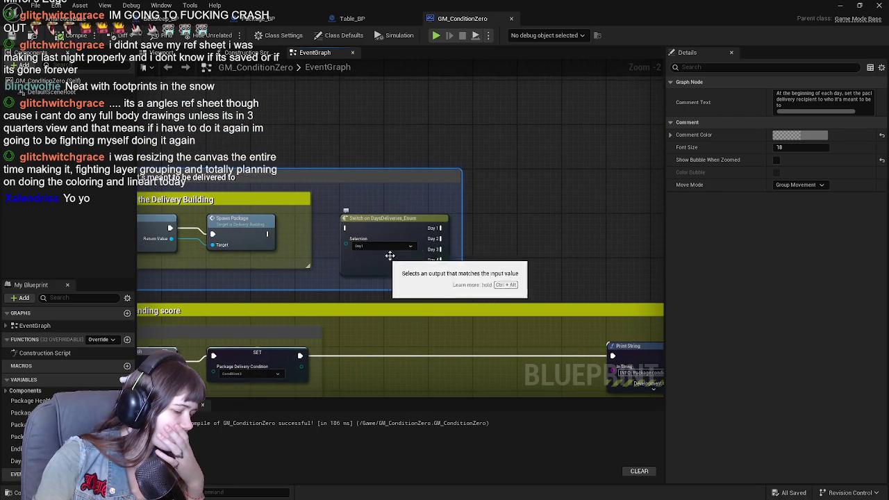
pyautogui.click(399, 221)
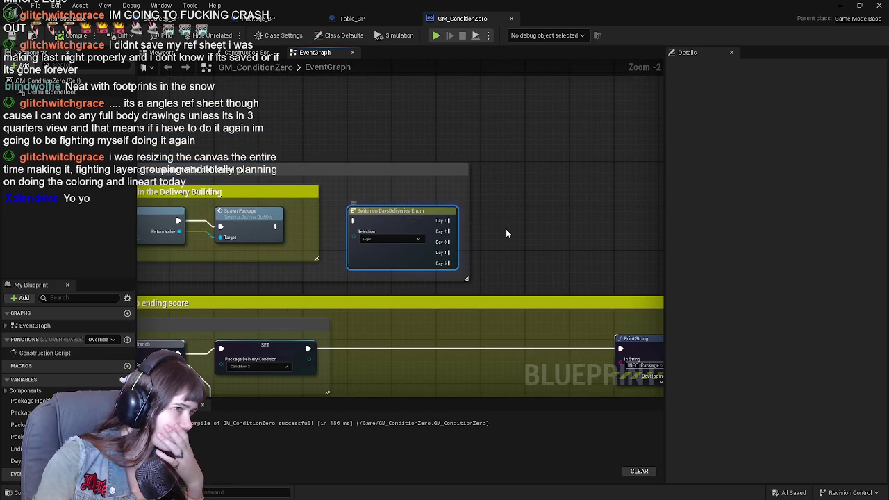
pyautogui.scroll(1, 394, 236)
pyautogui.scroll(-1, 394, 236)
pyautogui.scroll(-1, 394, 236)
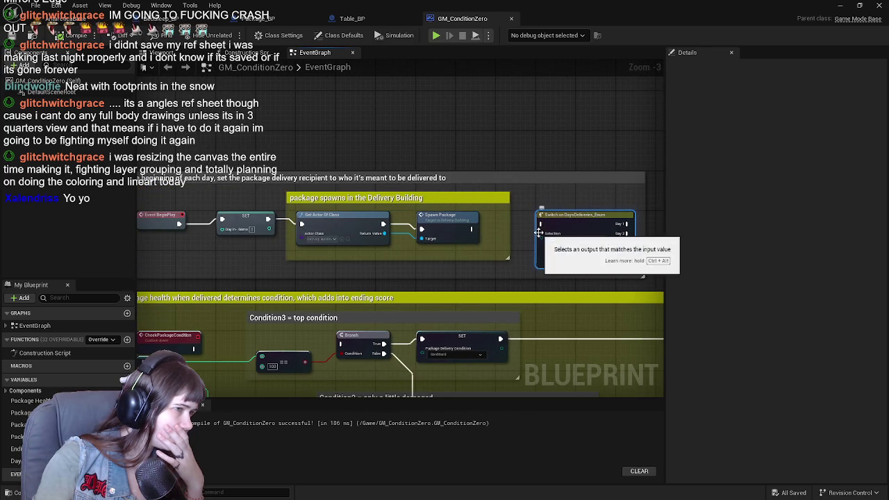
pyautogui.scroll(1, 314, 254)
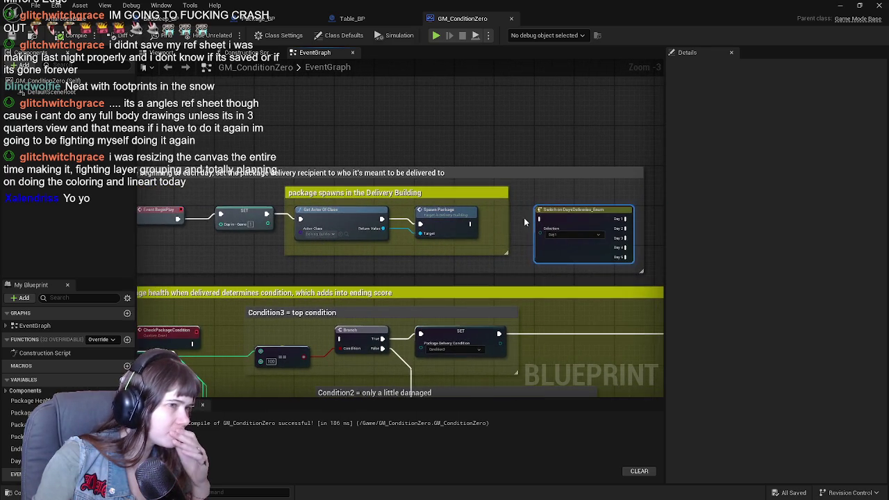
pyautogui.scroll(-1, 432, 221)
pyautogui.scroll(1, 316, 233)
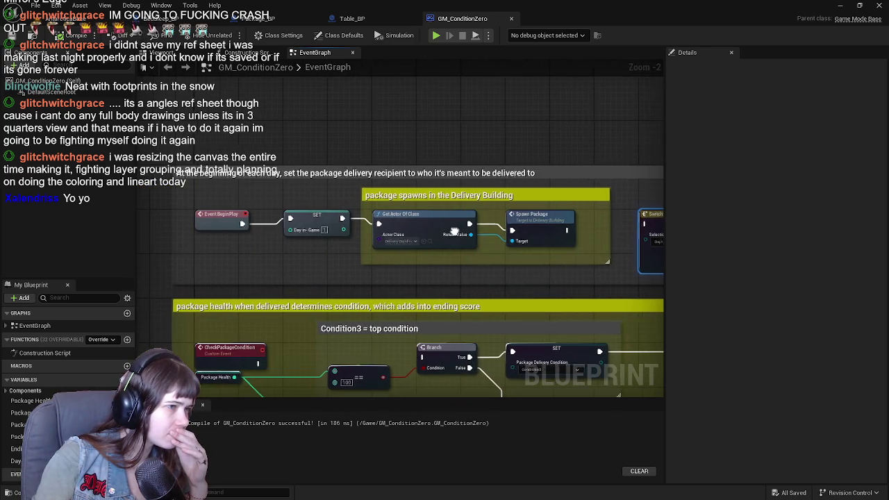
pyautogui.moveTo(316, 232); pyautogui.dragTo(343, 237)
pyautogui.moveTo(468, 227); pyautogui.dragTo(416, 238)
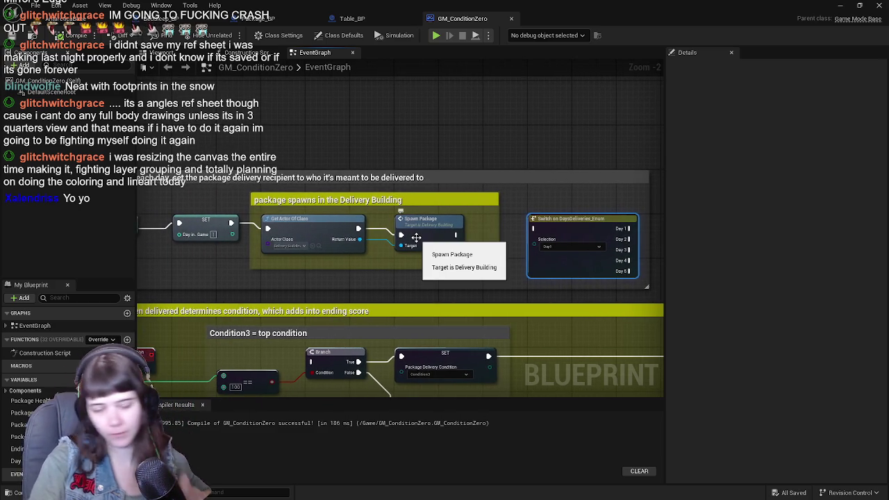
# Step: Delete the Switch node, shrink the day-start comment to fit, and go to Package_BP
pyautogui.press('Delete')
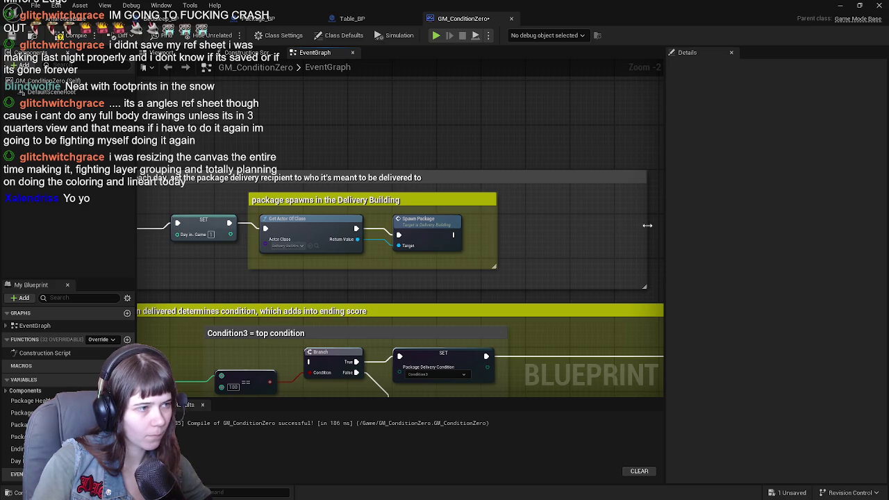
pyautogui.moveTo(647, 224); pyautogui.dragTo(546, 227)
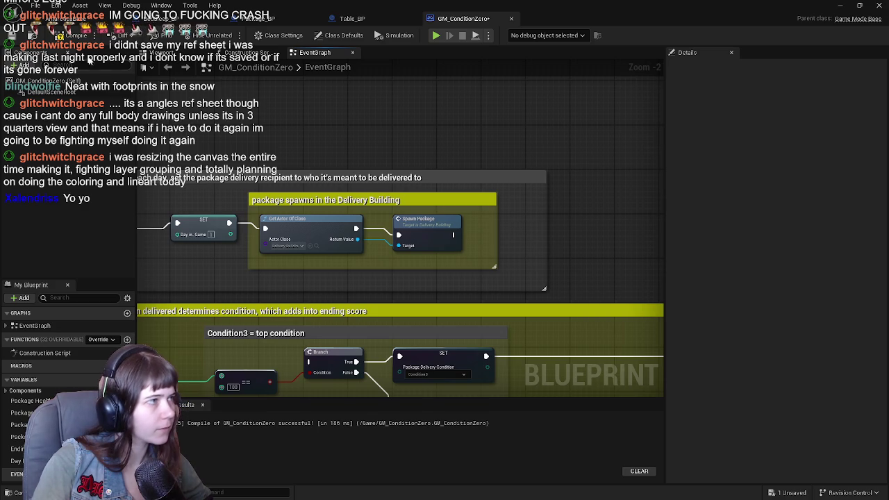
pyautogui.click(257, 18)
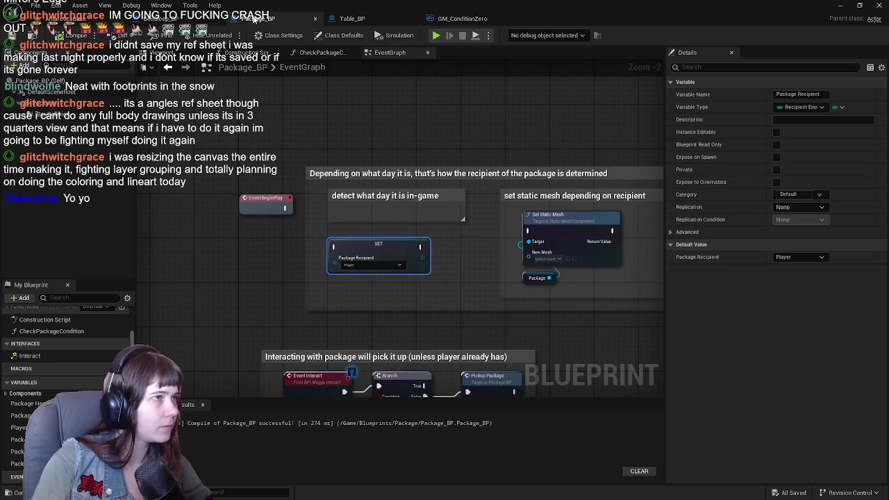
# Step: Add a Get Actor Of Class node inside the day-detection comment, moving the SET node up
pyautogui.scroll(1, 256, 148)
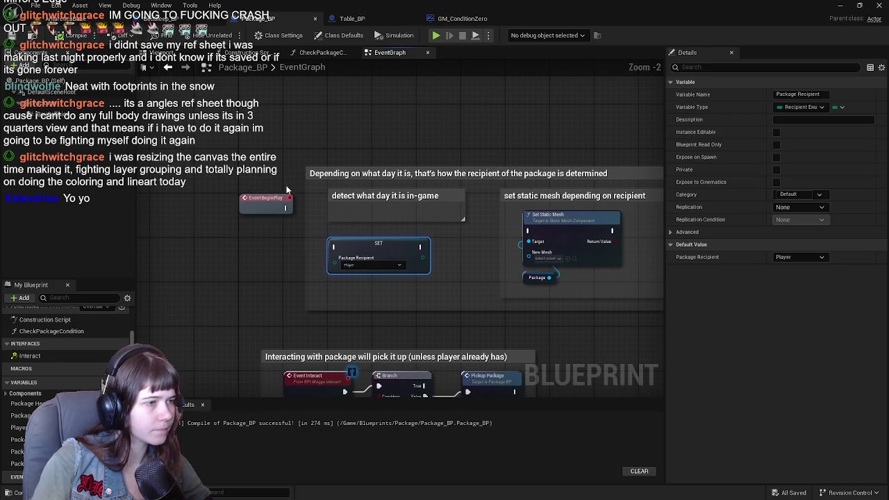
pyautogui.click(283, 224)
pyautogui.rightClick(255, 238)
pyautogui.write('get actor of class')
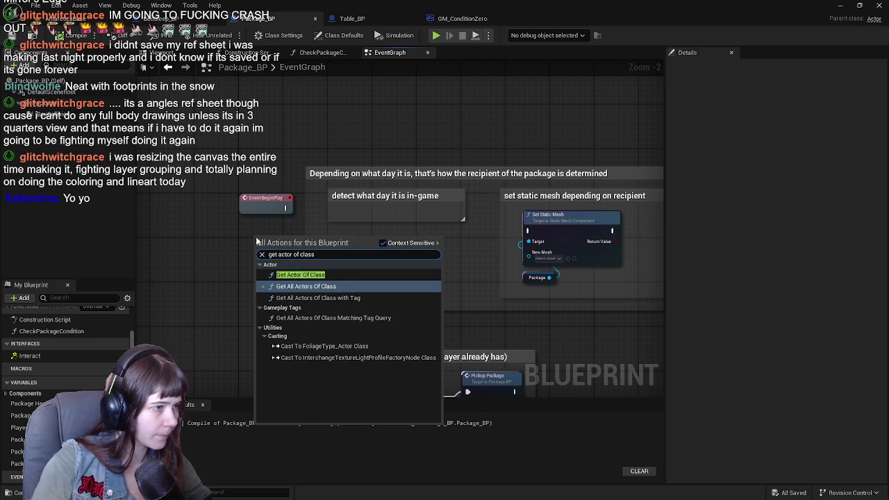
pyautogui.click(300, 267)
pyautogui.moveTo(289, 241); pyautogui.dragTo(282, 286)
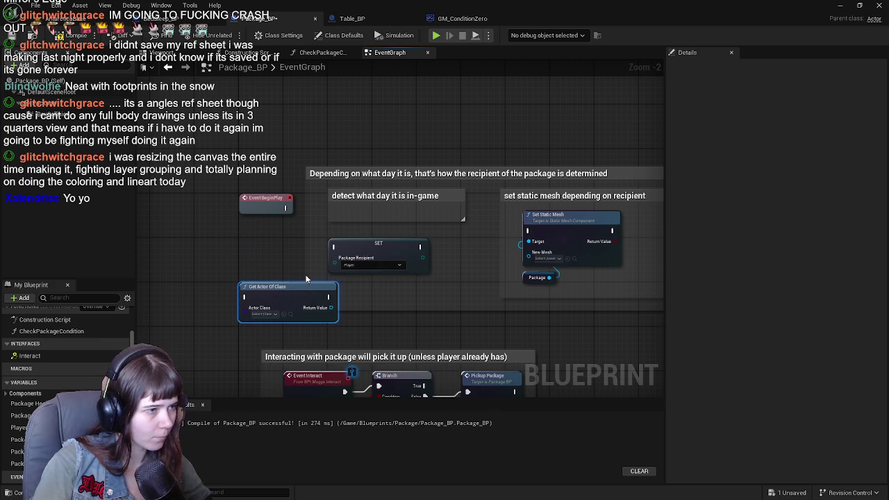
pyautogui.moveTo(379, 244); pyautogui.dragTo(392, 101)
pyautogui.moveTo(282, 287)
pyautogui.mouseDown()
pyautogui.moveTo(375, 203)
pyautogui.moveTo(381, 208)
pyautogui.mouseUp()
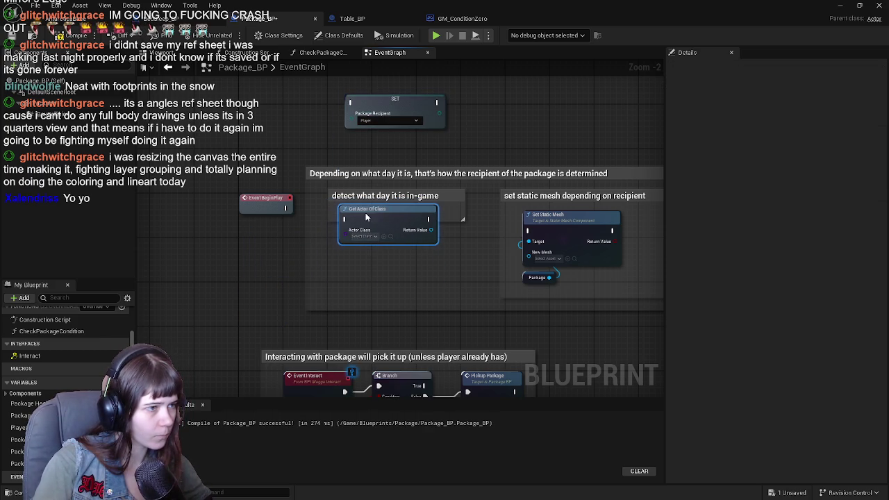
# Step: Search the action list for day getters, then close it without adding anything
pyautogui.write('get')
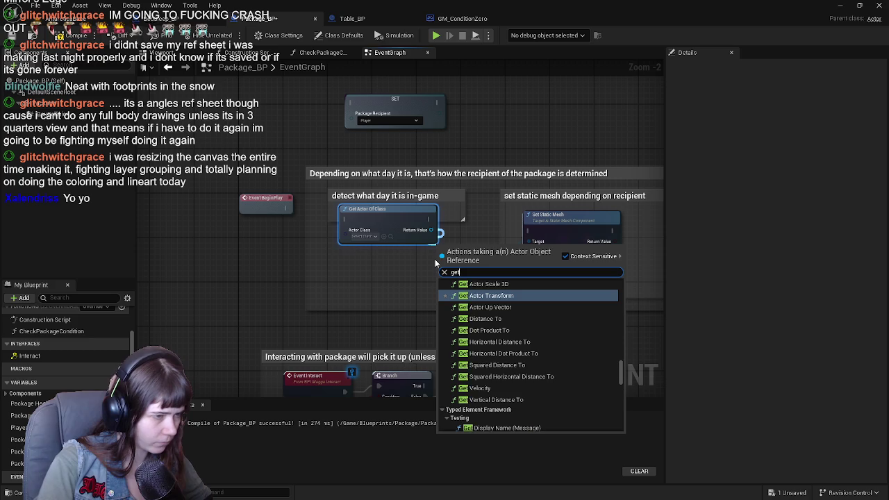
pyautogui.write(' day')
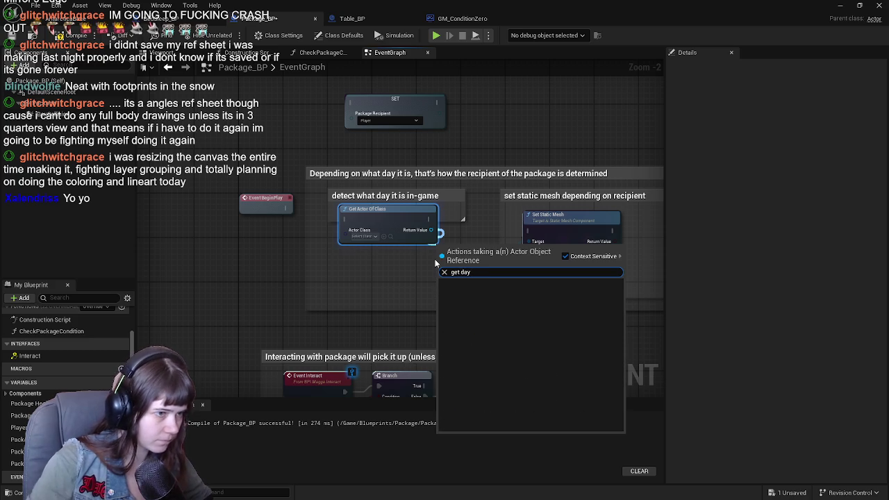
pyautogui.press('BackSpace')
pyautogui.press('BackSpace')
pyautogui.press('BackSpace')
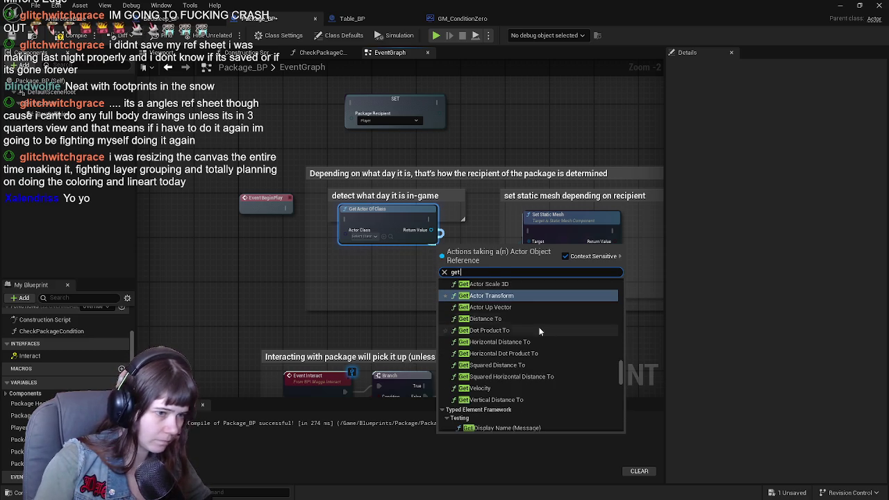
pyautogui.scroll(-5, 546, 353)
pyautogui.scroll(-10, 547, 350)
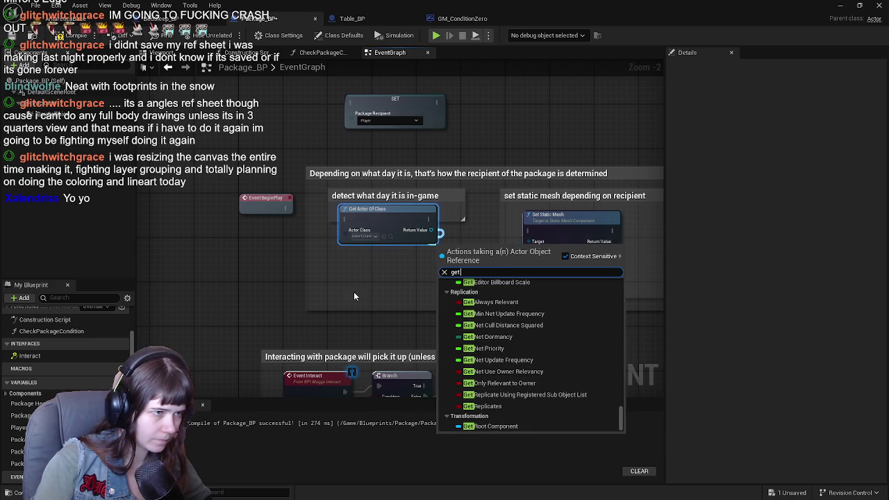
pyautogui.click(257, 291)
# Step: Set Get Actor Of Class's Actor Class to GM_ConditionZero
pyautogui.click(368, 237)
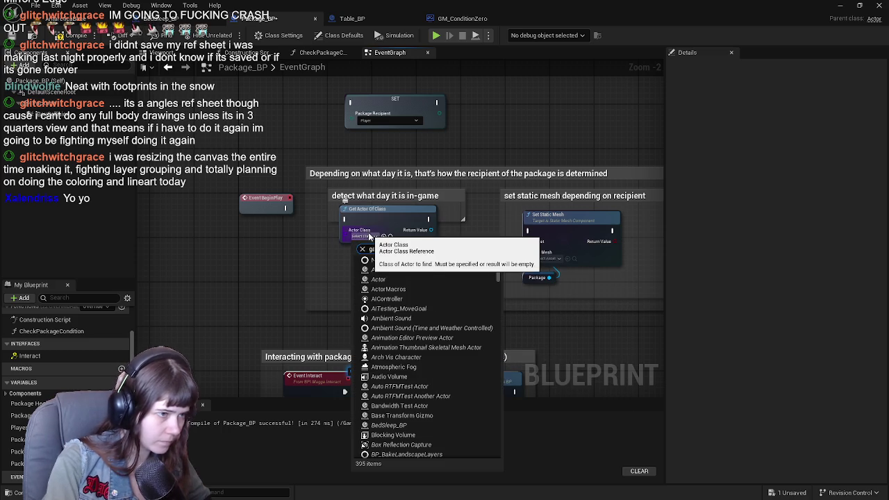
pyautogui.write('game')
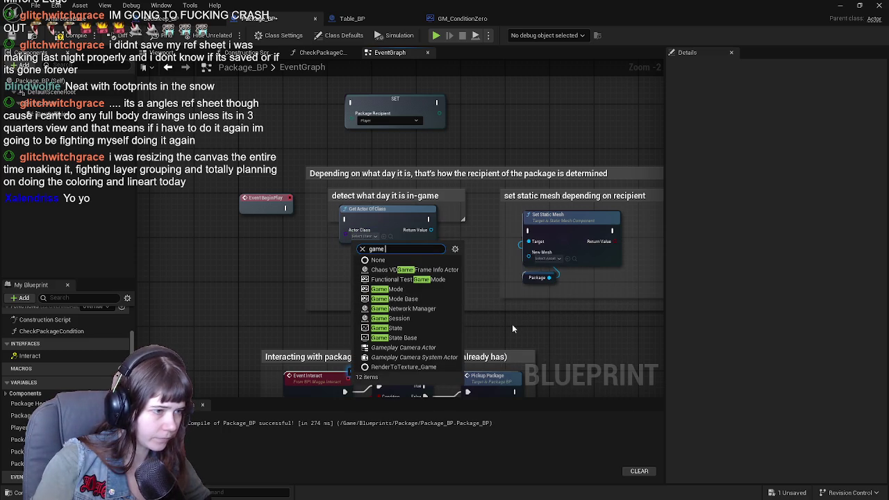
pyautogui.press('BackSpace')
pyautogui.press('BackSpace')
pyautogui.press('BackSpace')
pyautogui.write('condit')
pyautogui.press('Return')
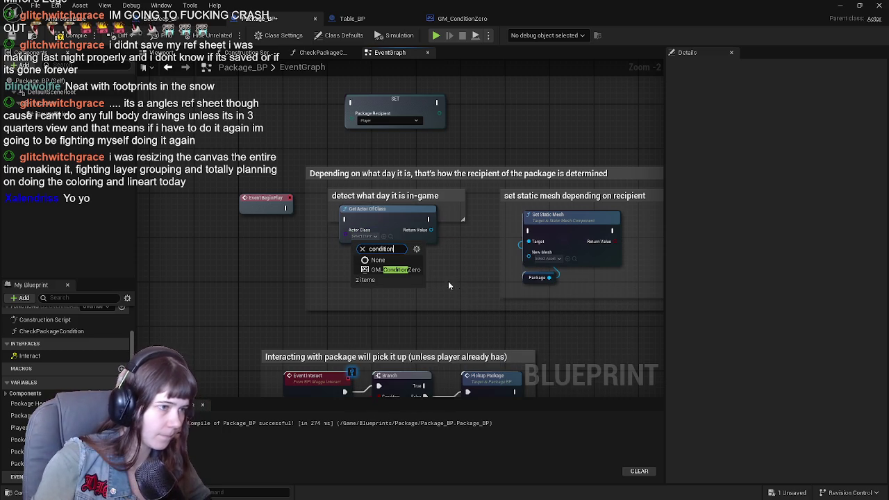
pyautogui.moveTo(441, 243); pyautogui.dragTo(443, 282)
# Step: Add a Day In-Game getter from Return Value and tuck it under Get Actor Of Class
pyautogui.write('get game')
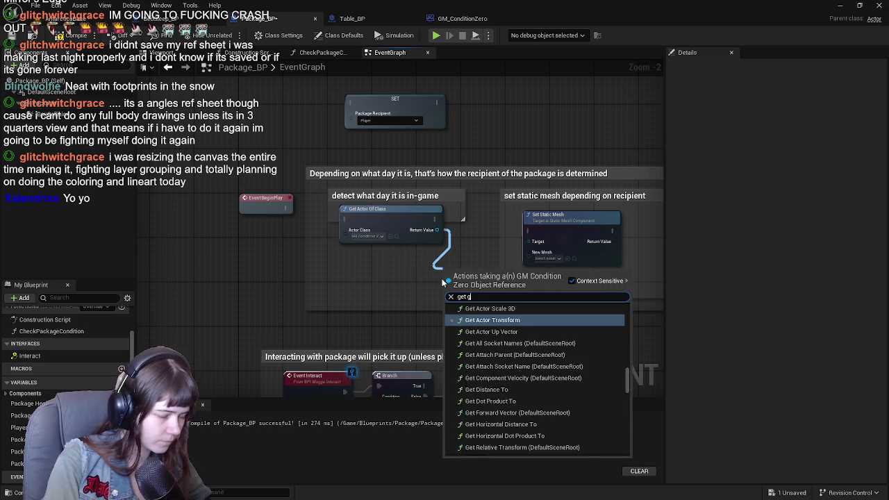
pyautogui.scroll(-1, 535, 375)
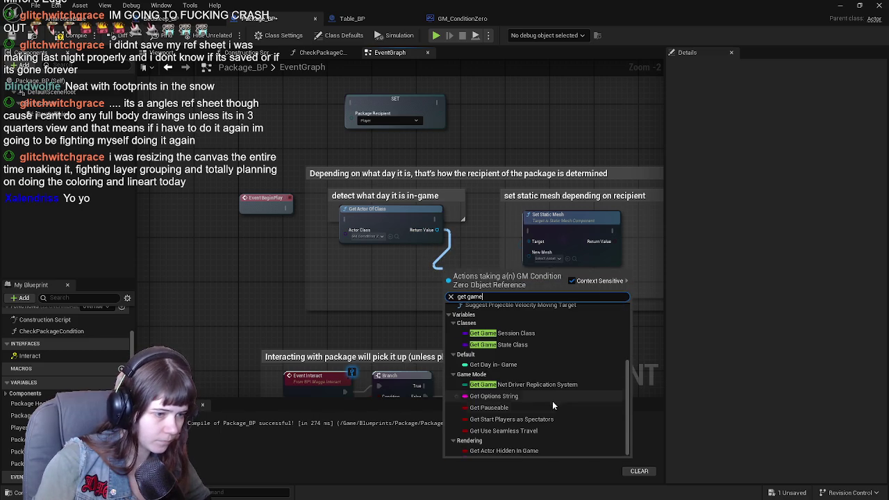
pyautogui.click(493, 379)
pyautogui.moveTo(423, 299); pyautogui.dragTo(361, 282)
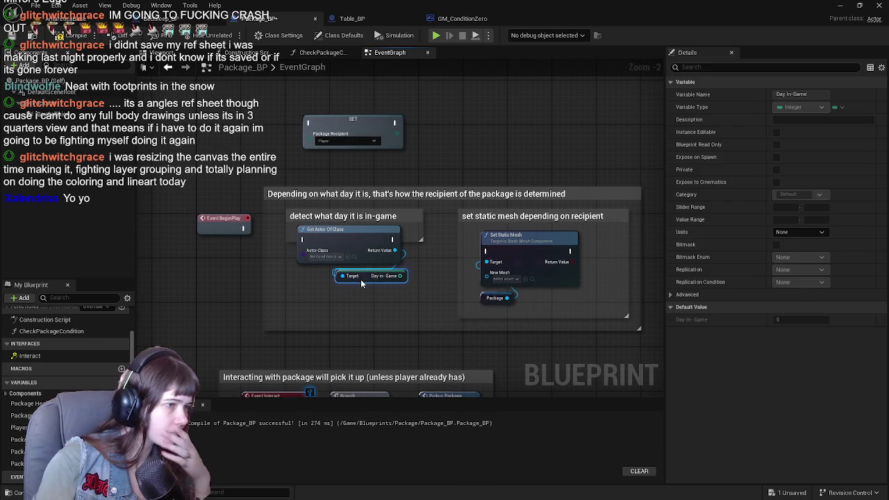
# Step: Select the set static mesh group and review the day-detection and package pickup logic
pyautogui.scroll(-1, 381, 244)
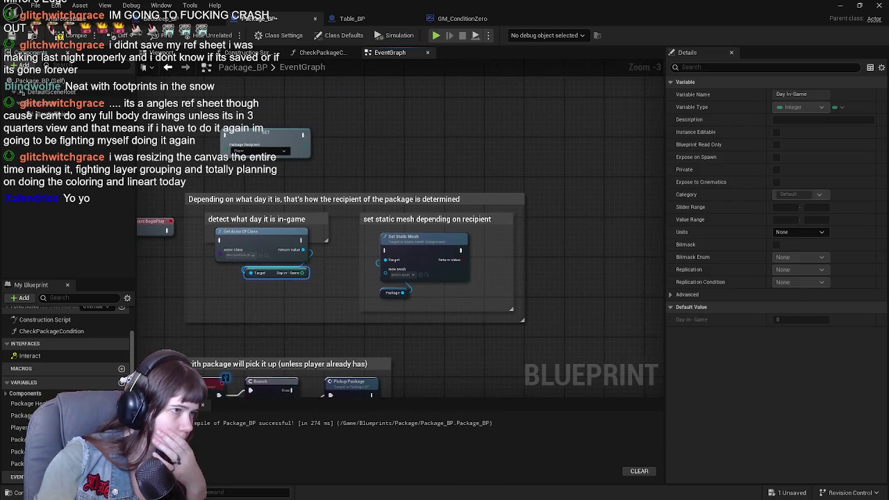
pyautogui.scroll(2, 379, 238)
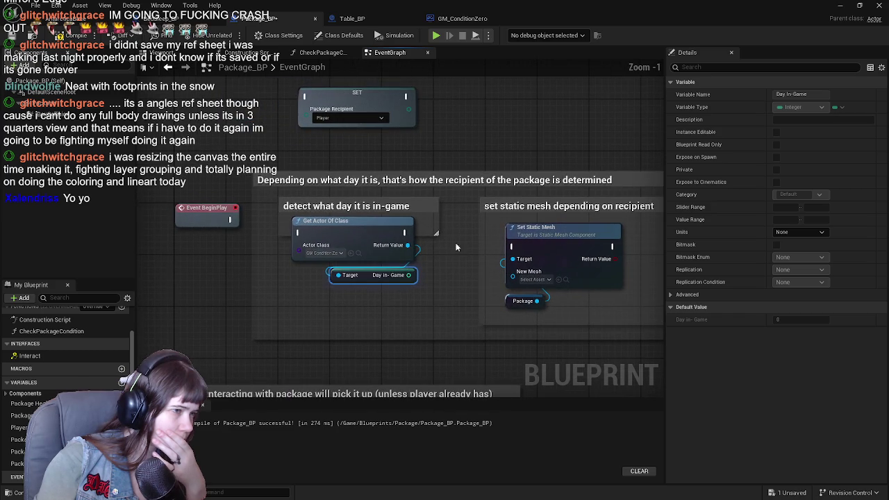
pyautogui.moveTo(578, 233)
pyautogui.mouseDown()
pyautogui.moveTo(403, 227)
pyautogui.moveTo(501, 211)
pyautogui.moveTo(470, 226)
pyautogui.mouseUp()
pyautogui.scroll(-1, 488, 232)
pyautogui.click(441, 226)
pyautogui.moveTo(214, 239)
pyautogui.mouseDown()
pyautogui.moveTo(417, 214)
pyautogui.moveTo(492, 236)
pyautogui.mouseUp()
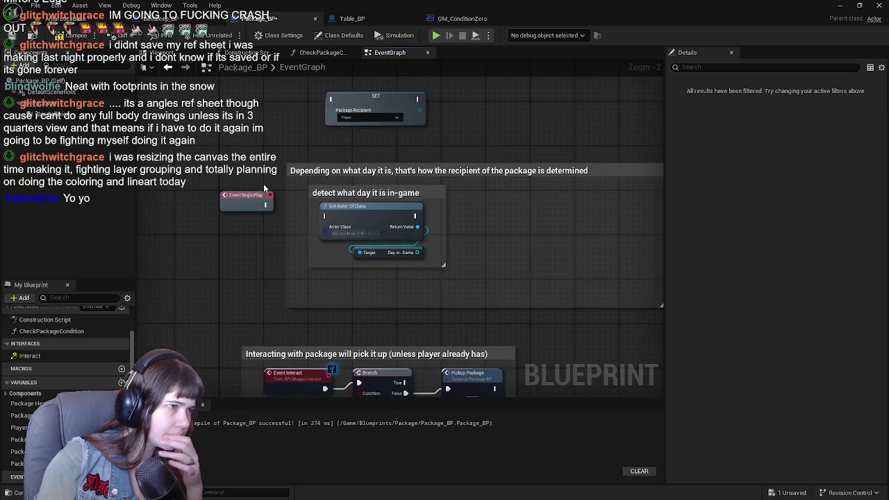
pyautogui.scroll(1, 244, 210)
pyautogui.scroll(-1, 463, 329)
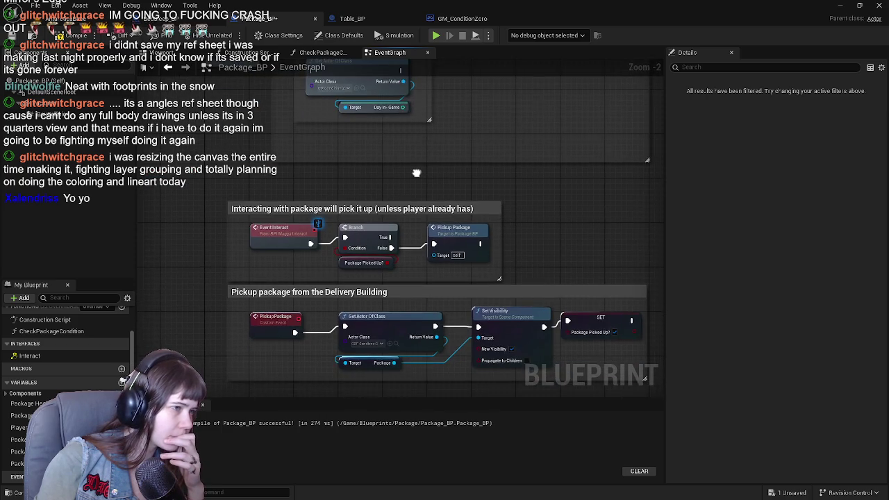
pyautogui.moveTo(440, 320)
pyautogui.mouseDown()
pyautogui.moveTo(351, 125)
pyautogui.moveTo(264, 128)
pyautogui.moveTo(306, 330)
pyautogui.moveTo(323, 128)
pyautogui.moveTo(331, 173)
pyautogui.moveTo(336, 134)
pyautogui.moveTo(330, 173)
pyautogui.moveTo(344, 178)
pyautogui.mouseUp()
pyautogui.scroll(-1, 351, 125)
pyautogui.scroll(-1, 323, 127)
pyautogui.scroll(2, 336, 135)
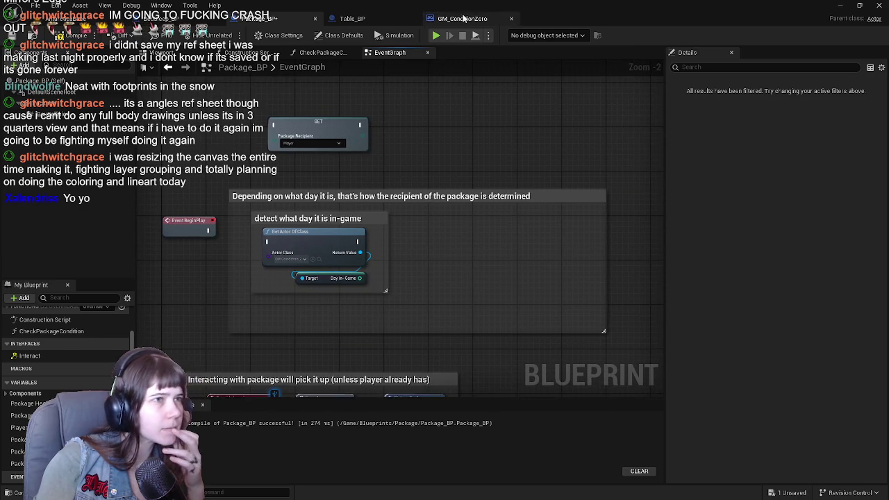
# Step: Move GM_ConditionZero's tab ahead of Table_BP and return to the level editor
pyautogui.click(462, 18)
pyautogui.moveTo(462, 18); pyautogui.dragTo(360, 26)
pyautogui.click(60, 35)
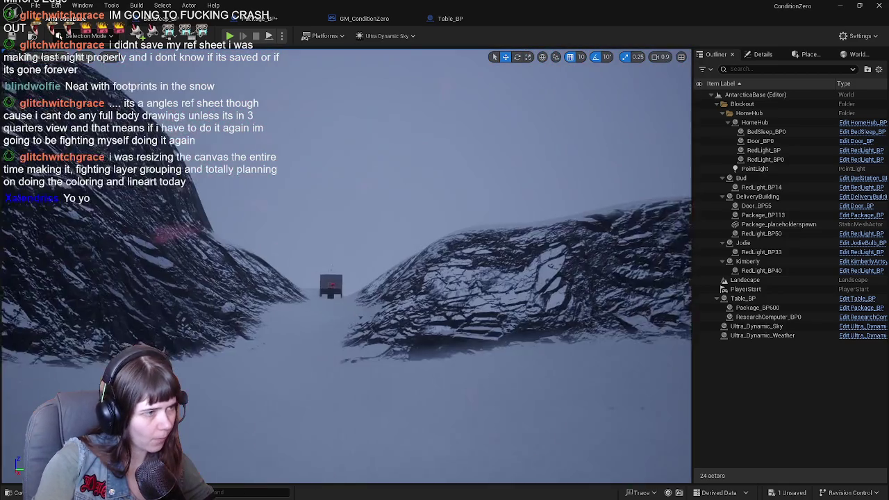
# Step: Review DeliveryBuilding's three comment boxes, close that blueprint, and return to Package_BP's event graph
pyautogui.click(472, 277)
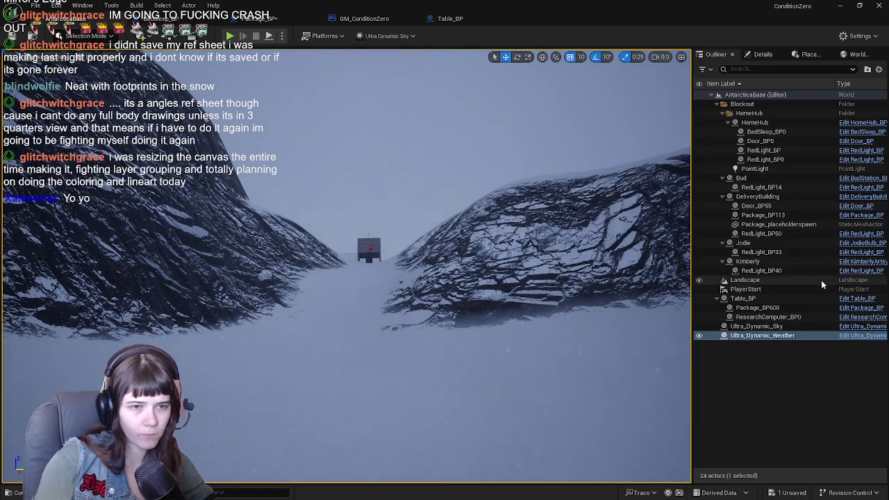
pyautogui.click(793, 358)
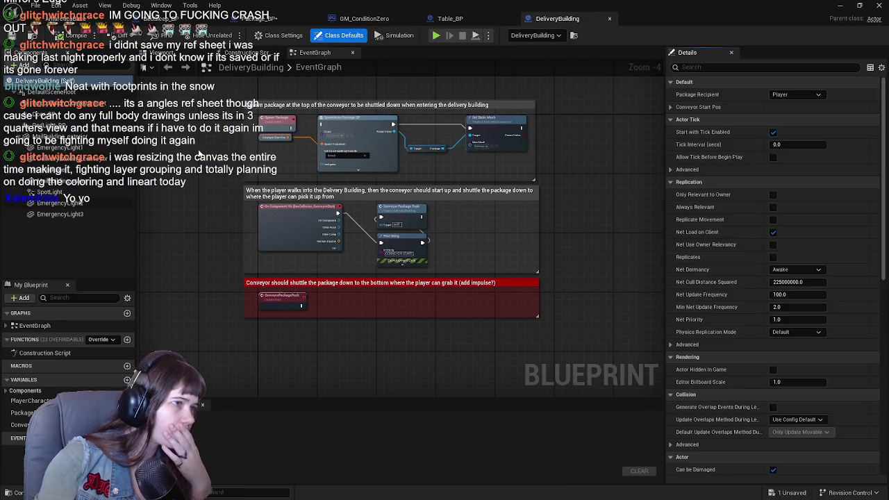
pyautogui.scroll(2, 242, 198)
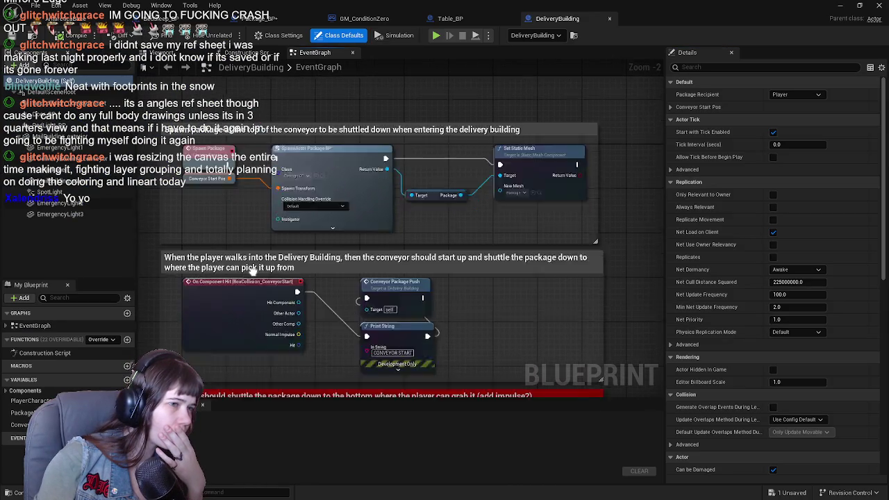
pyautogui.moveTo(251, 278); pyautogui.dragTo(272, 203)
pyautogui.moveTo(340, 261); pyautogui.dragTo(340, 132)
pyautogui.scroll(-4, 331, 194)
pyautogui.scroll(2, 331, 194)
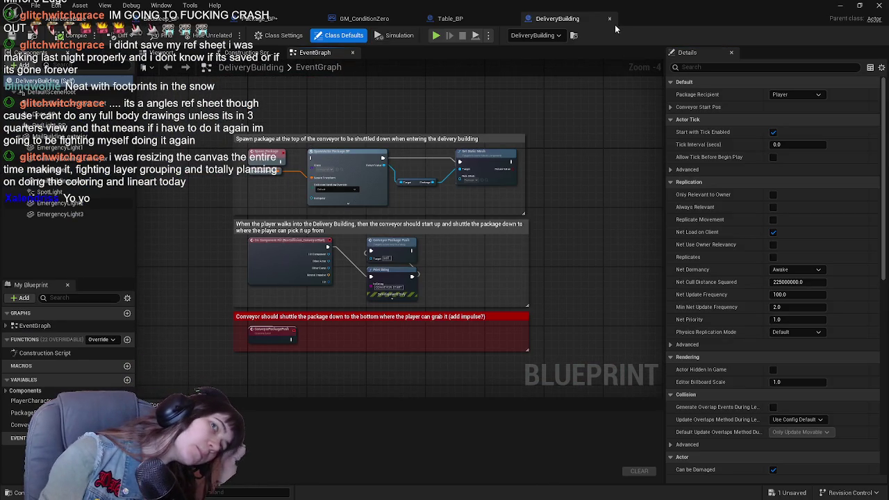
pyautogui.click(610, 20)
pyautogui.click(266, 20)
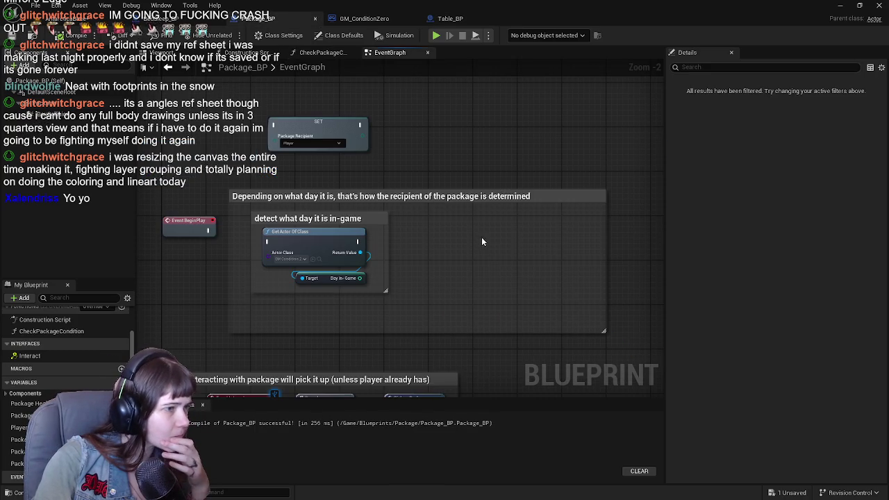
# Step: Add a Switch on DaysDeliveries_Enum node beside Package_BP's day-detection comment
pyautogui.moveTo(452, 256); pyautogui.dragTo(423, 241)
pyautogui.rightClick(409, 235)
pyautogui.write('switch on days')
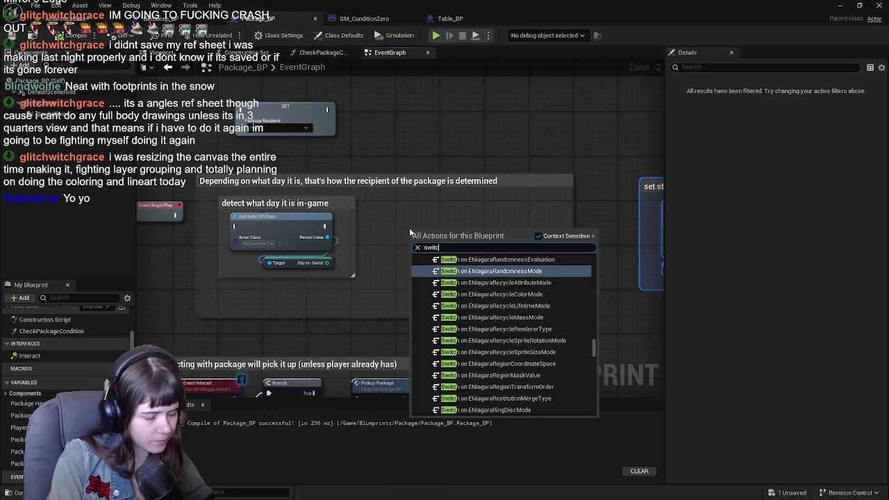
pyautogui.press('Return')
pyautogui.moveTo(411, 233); pyautogui.dragTo(394, 209)
# Step: Connect Event BeginPlay to Get Actor Of Class and try wiring Day In-Game into the switch's Selection
pyautogui.scroll(1, 384, 267)
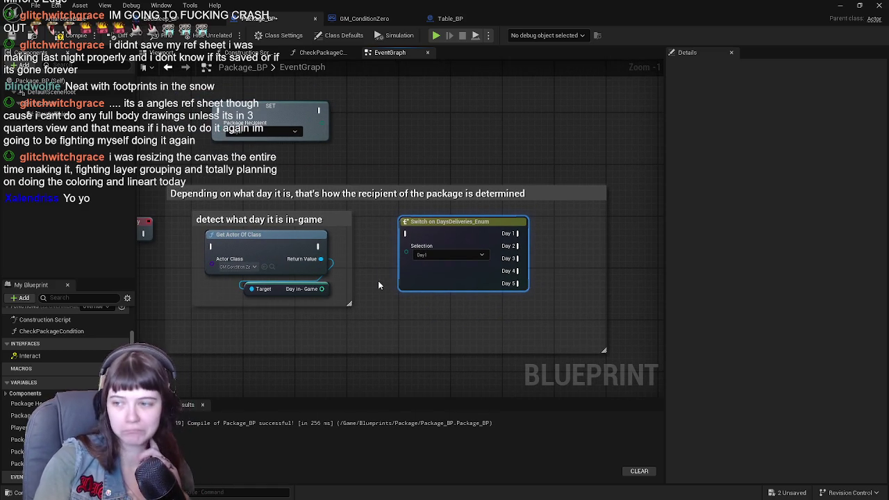
pyautogui.moveTo(378, 285)
pyautogui.mouseDown()
pyautogui.moveTo(420, 287)
pyautogui.moveTo(411, 267)
pyautogui.mouseUp()
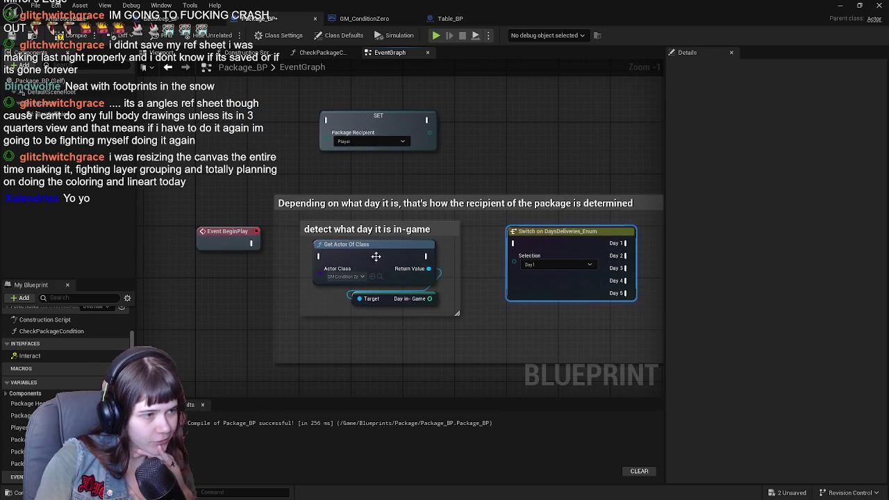
pyautogui.moveTo(247, 244); pyautogui.dragTo(319, 260)
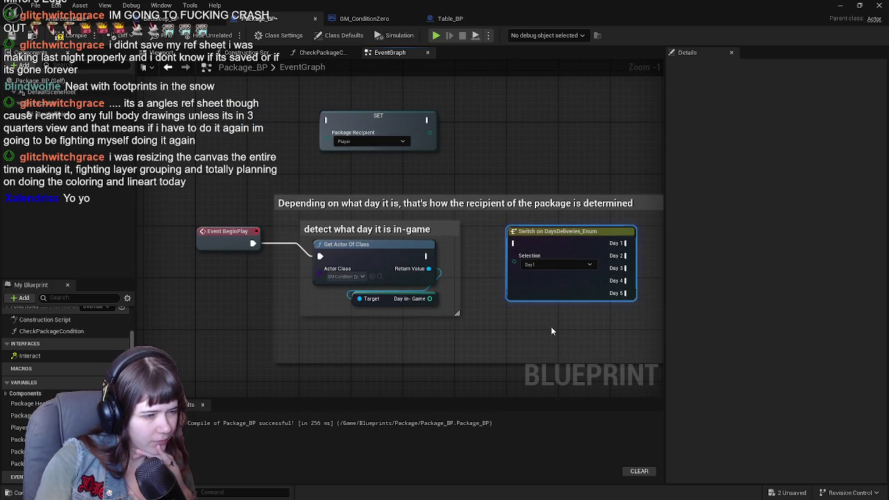
pyautogui.moveTo(548, 331); pyautogui.dragTo(412, 312)
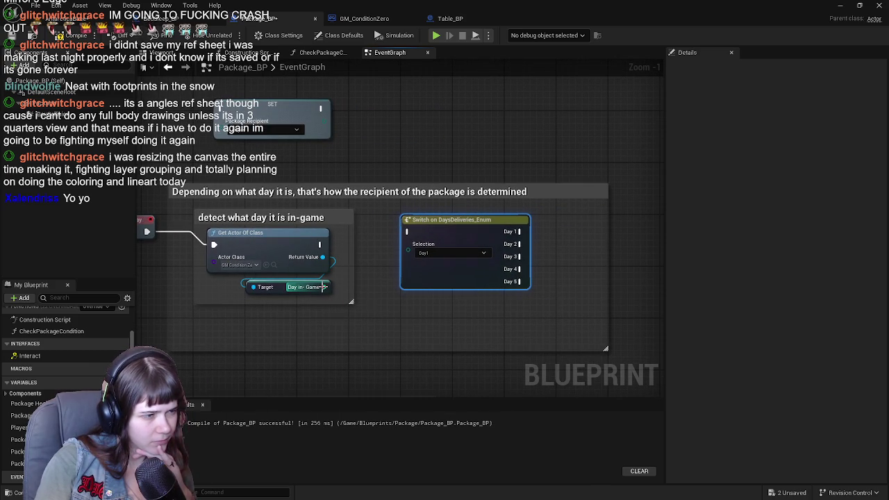
pyautogui.moveTo(324, 287); pyautogui.dragTo(369, 304)
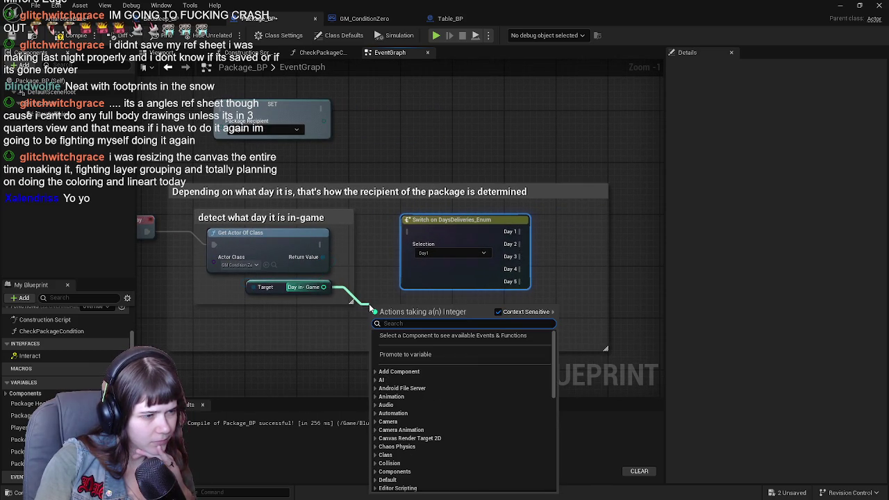
pyautogui.click(396, 177)
pyautogui.moveTo(329, 283)
pyautogui.mouseDown()
pyautogui.moveTo(414, 287)
pyautogui.moveTo(409, 253)
pyautogui.mouseUp()
# Step: Re-centre the day-detection nodes, then save all unsaved content from the Package folder
pyautogui.moveTo(456, 161); pyautogui.dragTo(411, 168)
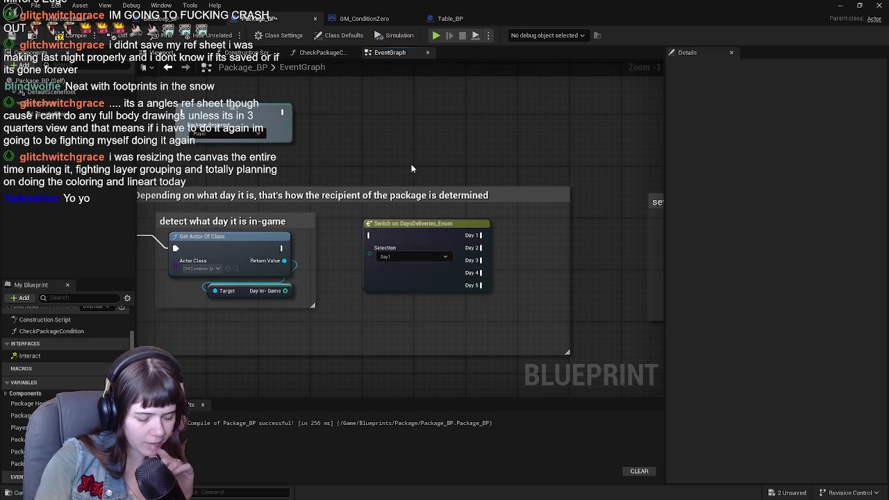
pyautogui.moveTo(476, 214); pyautogui.dragTo(279, 208)
pyautogui.scroll(-1, 429, 219)
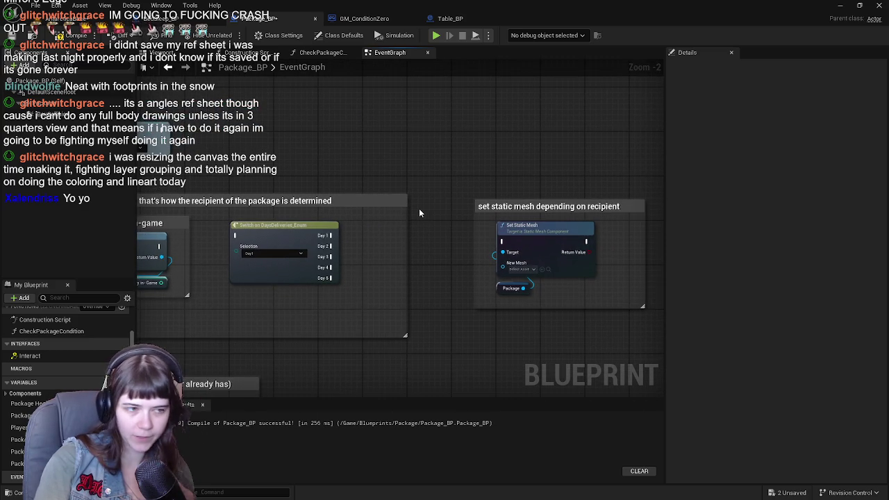
pyautogui.scroll(1, 420, 213)
pyautogui.moveTo(420, 213)
pyautogui.mouseDown()
pyautogui.moveTo(392, 156)
pyautogui.moveTo(491, 159)
pyautogui.moveTo(474, 179)
pyautogui.mouseUp()
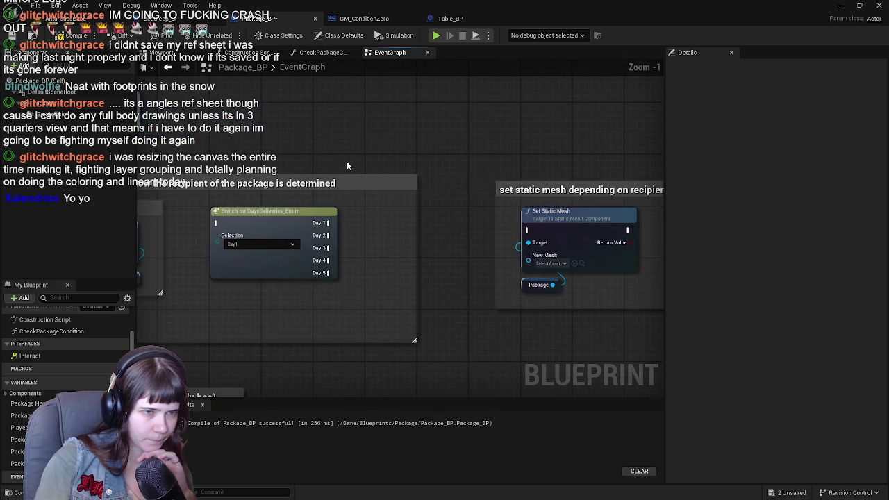
pyautogui.moveTo(363, 171); pyautogui.dragTo(525, 175)
pyautogui.moveTo(411, 177)
pyautogui.mouseDown()
pyautogui.moveTo(429, 151)
pyautogui.moveTo(466, 156)
pyautogui.moveTo(359, 155)
pyautogui.mouseUp()
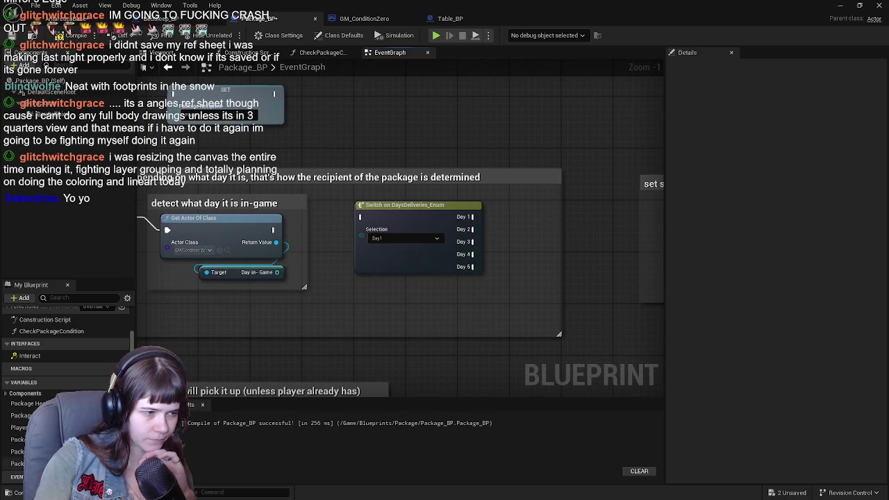
pyautogui.click(16, 493)
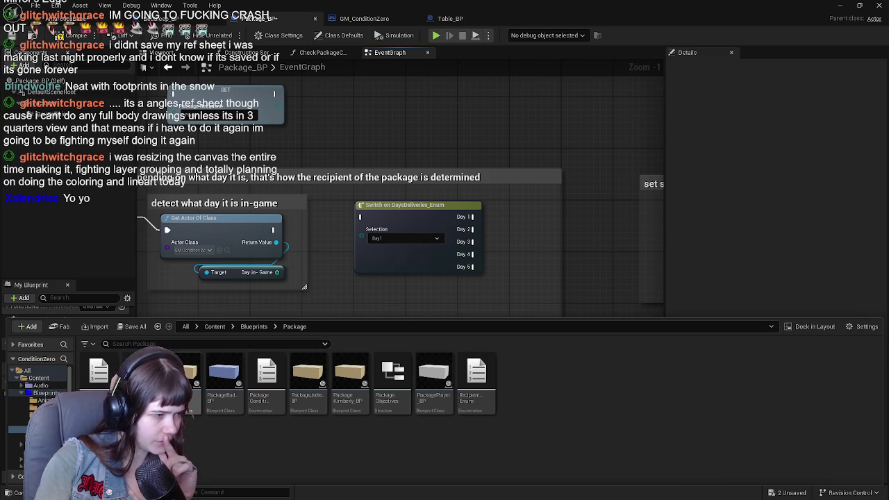
pyautogui.click(136, 326)
# Step: Save the level and Package_BP, then inspect DT_PackageDelivery's TestDelivery row: recipient Player, Condition3
pyautogui.click(511, 360)
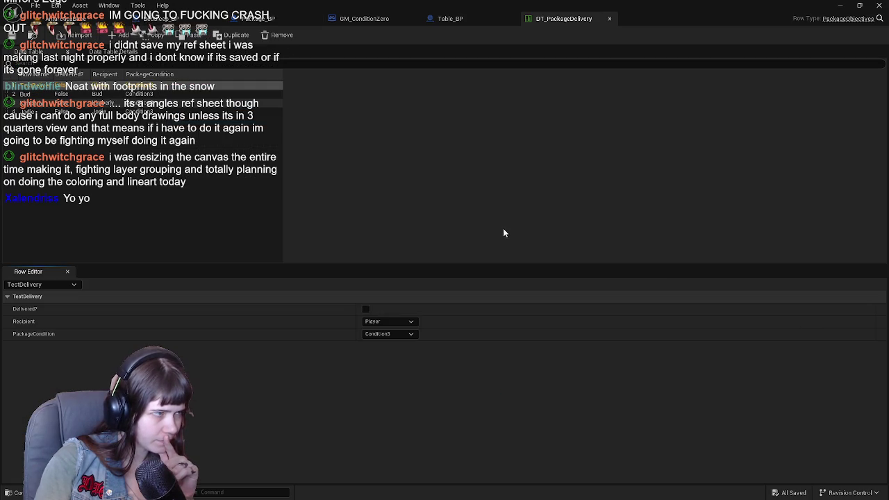
pyautogui.moveTo(284, 174)
pyautogui.mouseDown()
pyautogui.moveTo(537, 174)
pyautogui.moveTo(288, 173)
pyautogui.moveTo(322, 173)
pyautogui.moveTo(300, 174)
pyautogui.mouseUp()
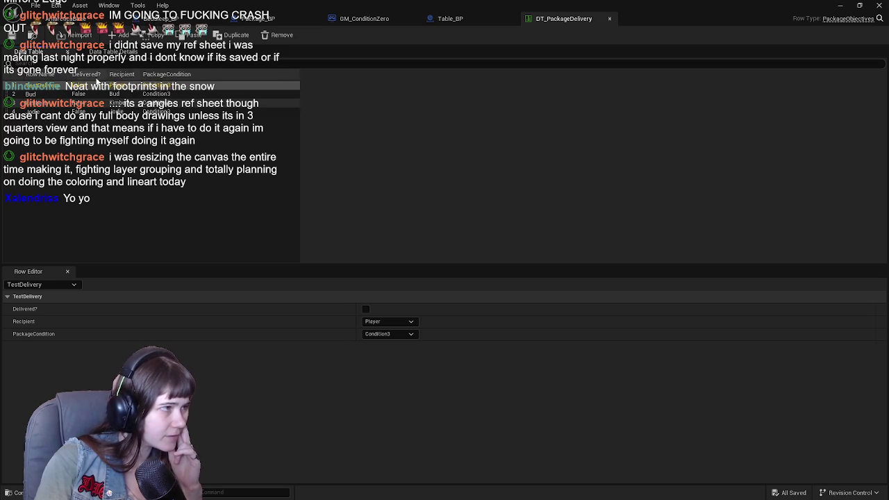
pyautogui.moveTo(108, 78); pyautogui.dragTo(113, 77)
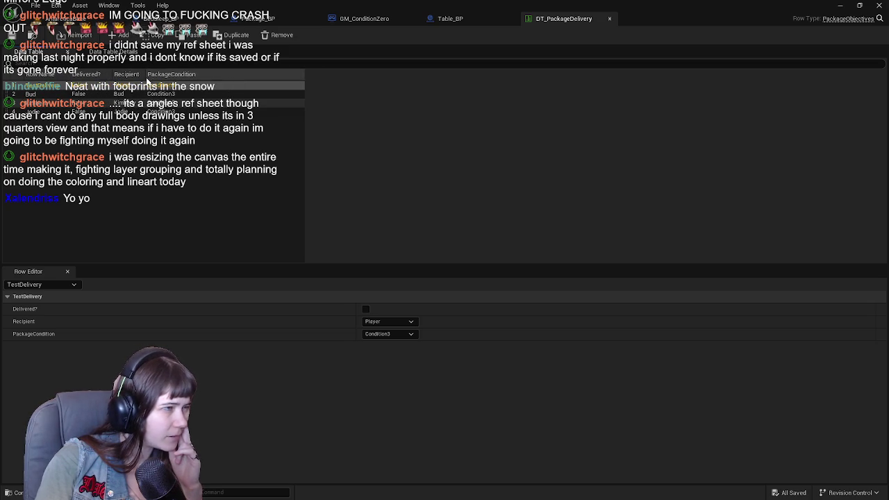
pyautogui.click(153, 82)
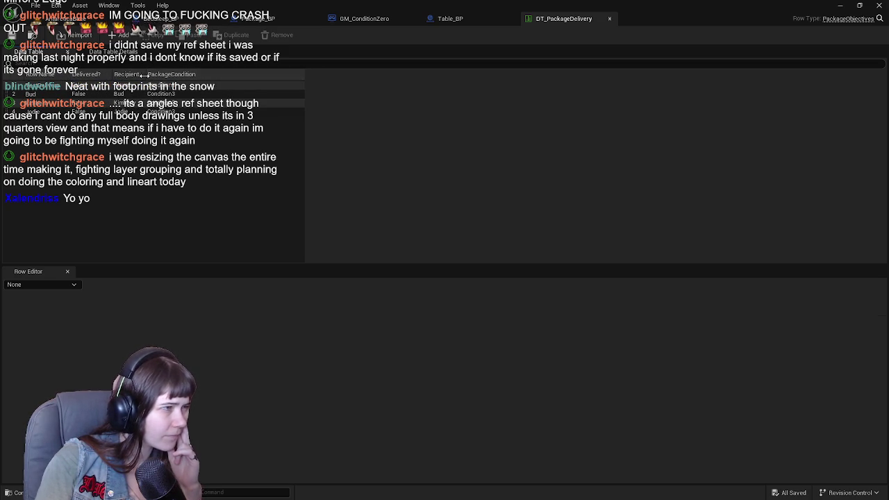
pyautogui.click(49, 86)
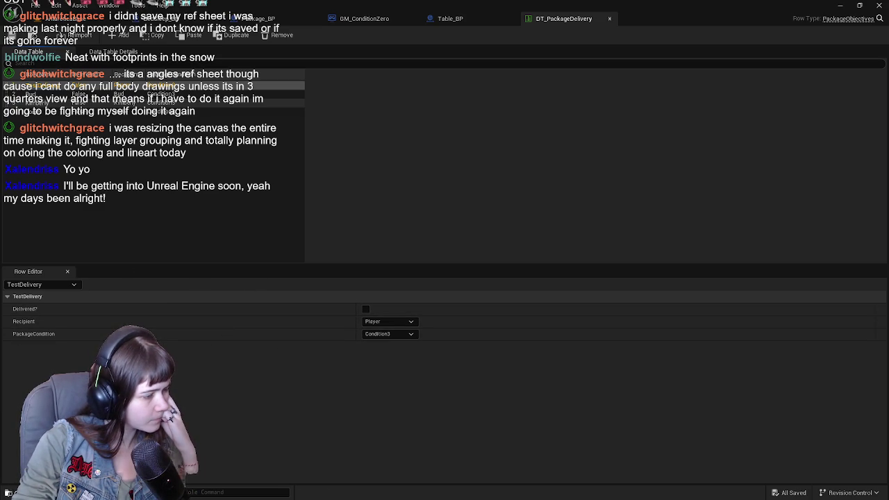
pyautogui.hotkey('ctrl', 'space')
# Step: Open the PackageObjectives structure and change its last member's type to Integer
pyautogui.doubleClick(391, 400)
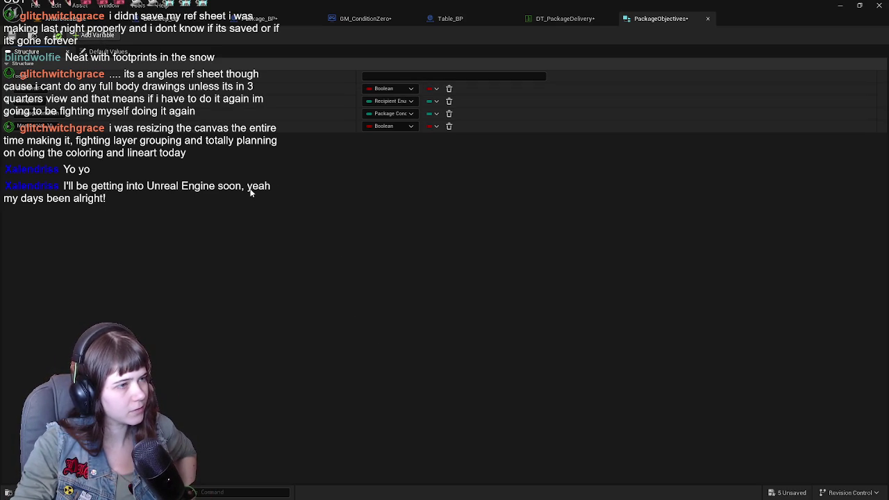
pyautogui.click(396, 127)
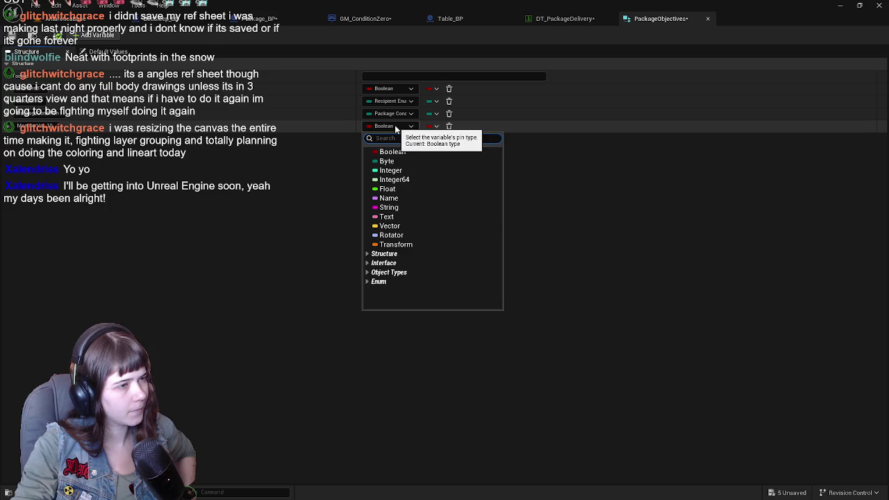
pyautogui.click(252, 225)
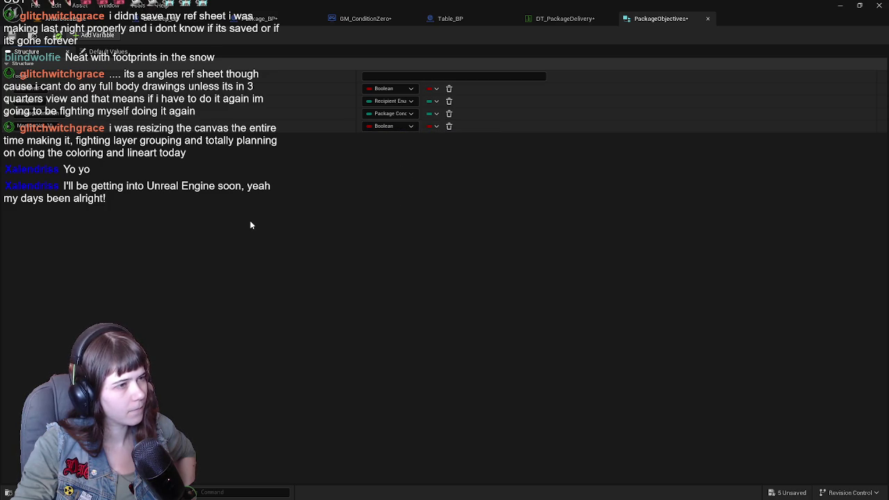
pyautogui.click(401, 126)
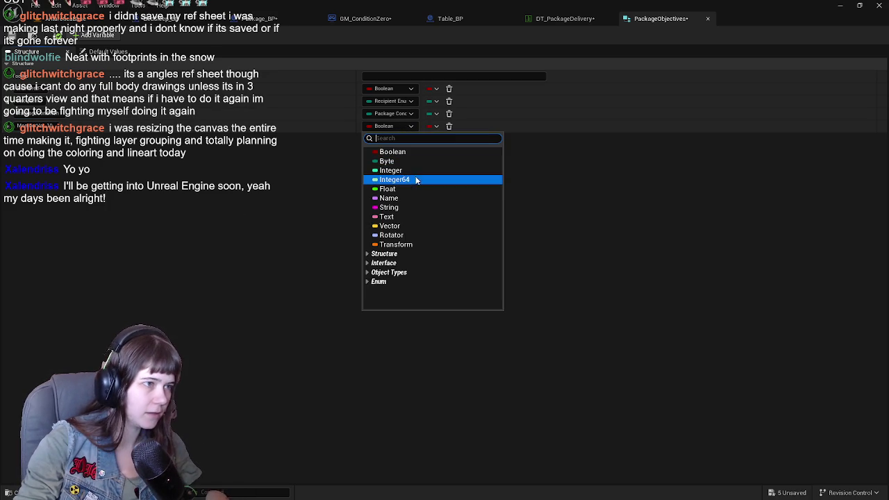
pyautogui.click(466, 170)
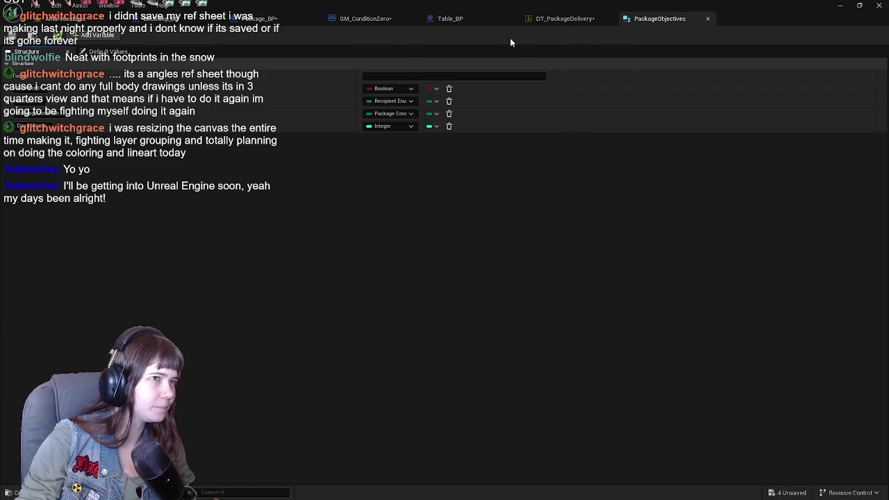
# Step: Check the data table, delete the Integer Day-InGame member, and close PackageObjectives and DT_PackageDelivery
pyautogui.click(586, 19)
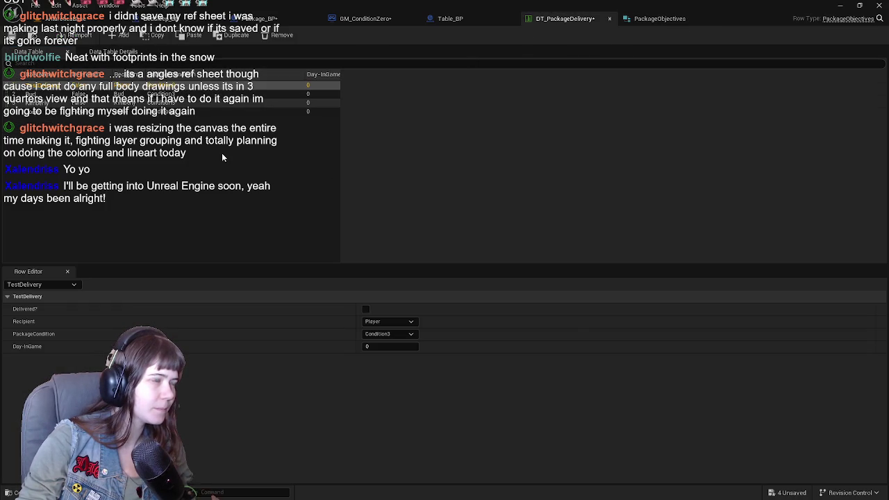
pyautogui.click(639, 26)
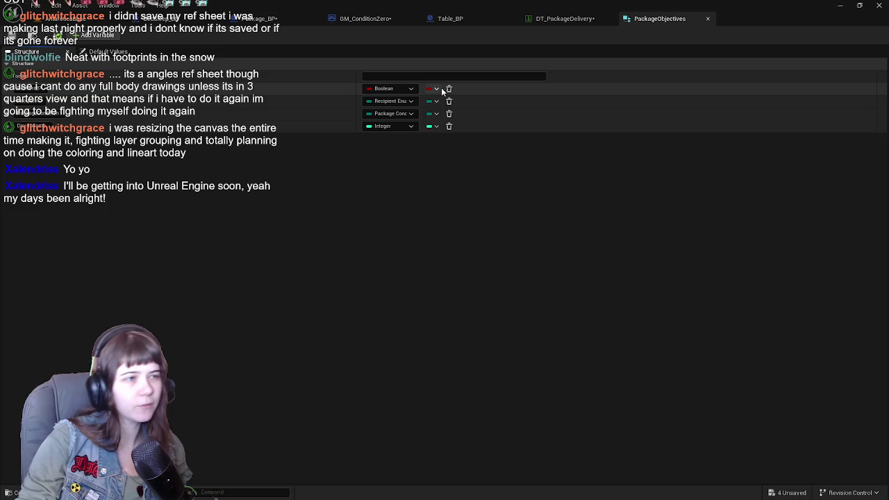
pyautogui.click(449, 127)
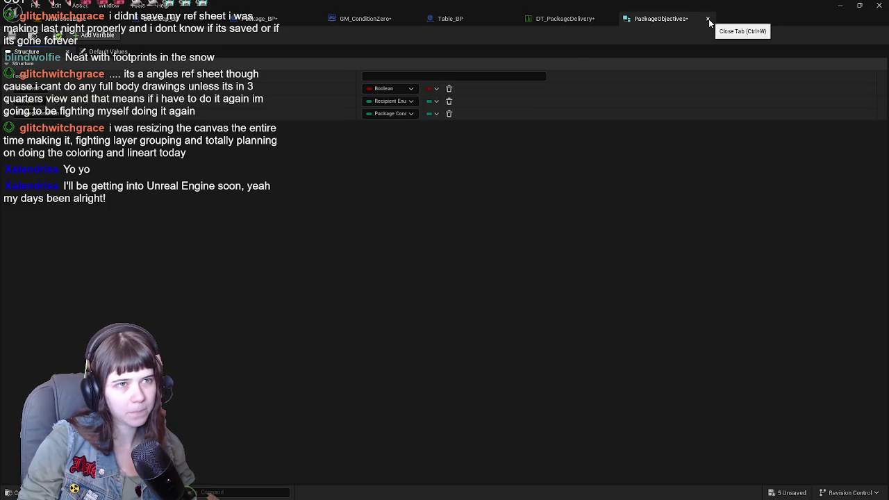
pyautogui.click(708, 20)
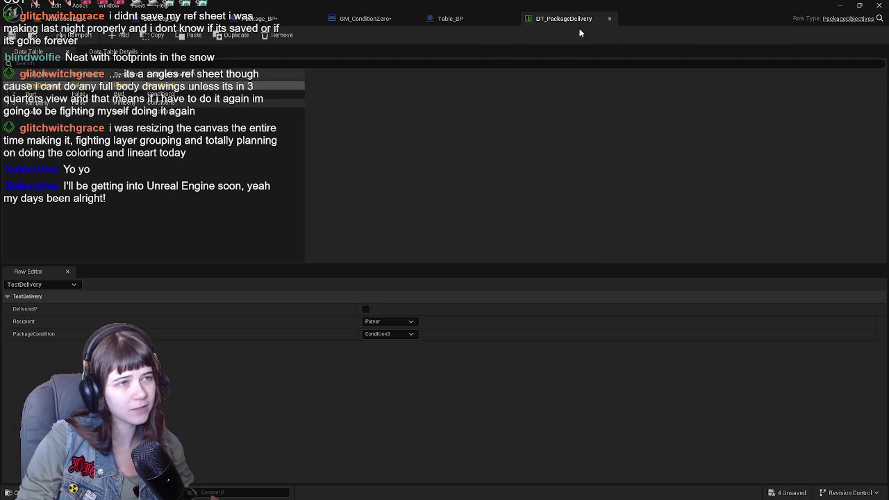
pyautogui.click(611, 19)
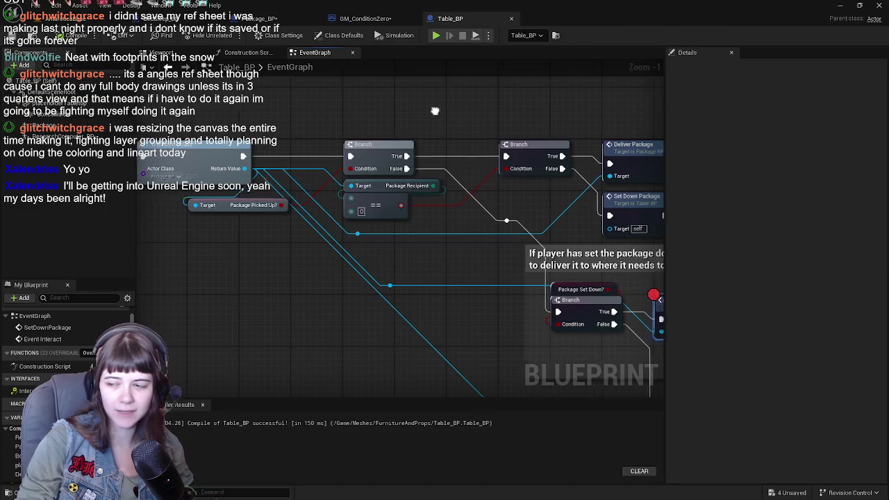
# Step: Remove the breakpoint from Table_BP's Pickup Package node
pyautogui.rightClick(453, 280)
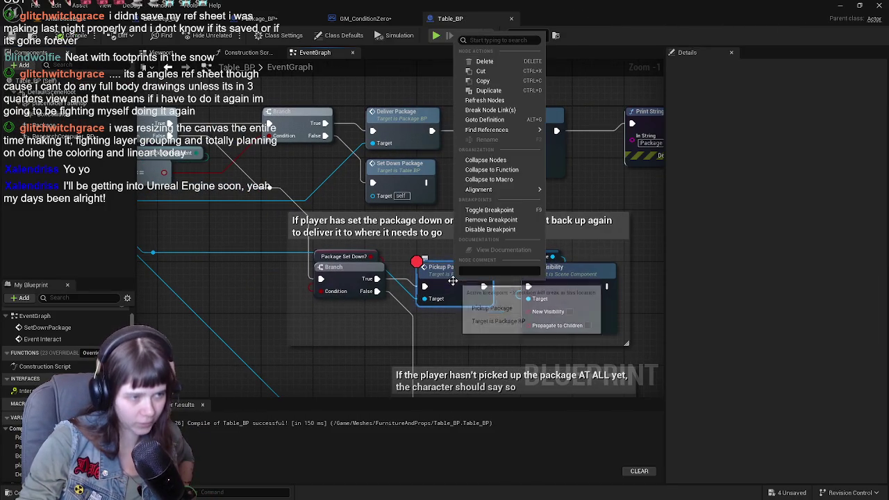
pyautogui.click(505, 221)
pyautogui.moveTo(201, 246)
pyautogui.mouseDown()
pyautogui.moveTo(257, 185)
pyautogui.moveTo(465, 238)
pyautogui.moveTo(531, 310)
pyautogui.moveTo(431, 305)
pyautogui.moveTo(471, 309)
pyautogui.moveTo(313, 266)
pyautogui.moveTo(182, 248)
pyautogui.moveTo(128, 298)
pyautogui.moveTo(67, 229)
pyautogui.moveTo(46, 260)
pyautogui.mouseUp()
pyautogui.scroll(-3, 312, 266)
pyautogui.scroll(2, 318, 266)
pyautogui.scroll(-4, 384, 262)
# Step: Narrow the comment box so it fits tightly around the SET nodes
pyautogui.moveTo(384, 262)
pyautogui.mouseDown()
pyautogui.moveTo(408, 162)
pyautogui.moveTo(347, 191)
pyautogui.moveTo(417, 139)
pyautogui.mouseUp()
pyautogui.scroll(2, 347, 191)
pyautogui.scroll(3, 417, 139)
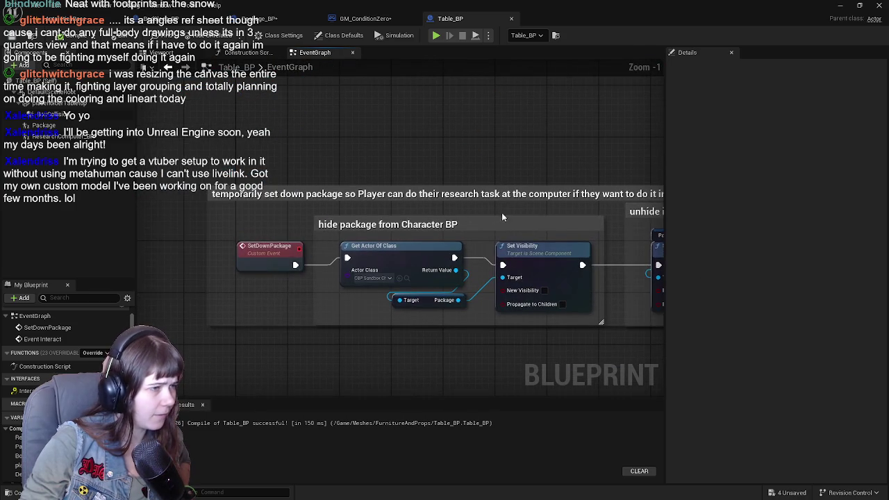
pyautogui.scroll(-1, 456, 155)
pyautogui.moveTo(504, 143); pyautogui.dragTo(210, 135)
pyautogui.moveTo(440, 143); pyautogui.dragTo(264, 156)
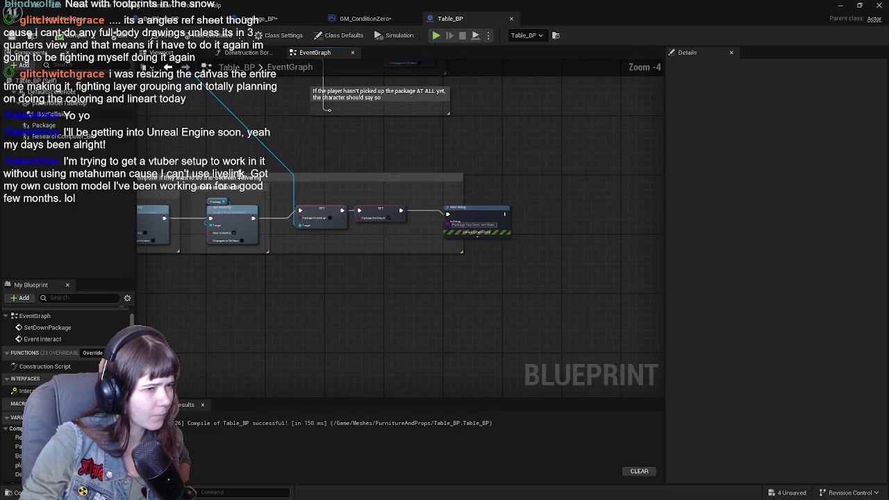
pyautogui.moveTo(457, 238)
pyautogui.mouseDown()
pyautogui.moveTo(511, 277)
pyautogui.moveTo(438, 268)
pyautogui.mouseUp()
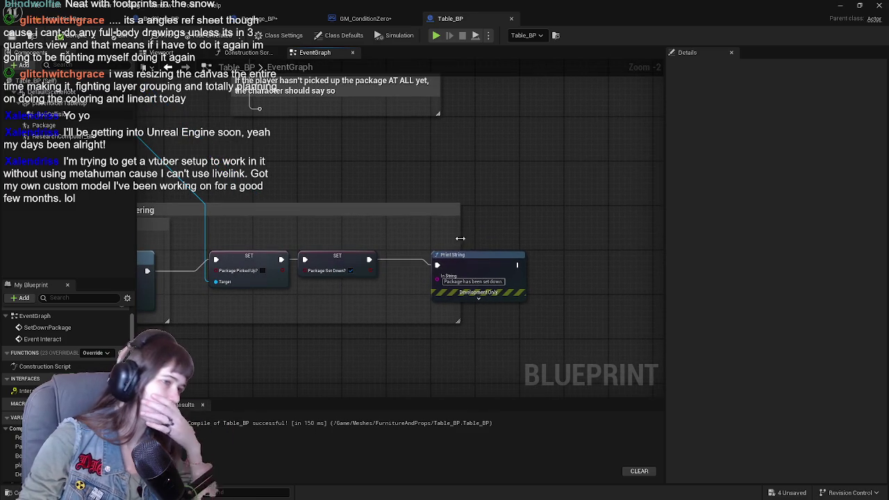
pyautogui.moveTo(460, 238); pyautogui.dragTo(400, 238)
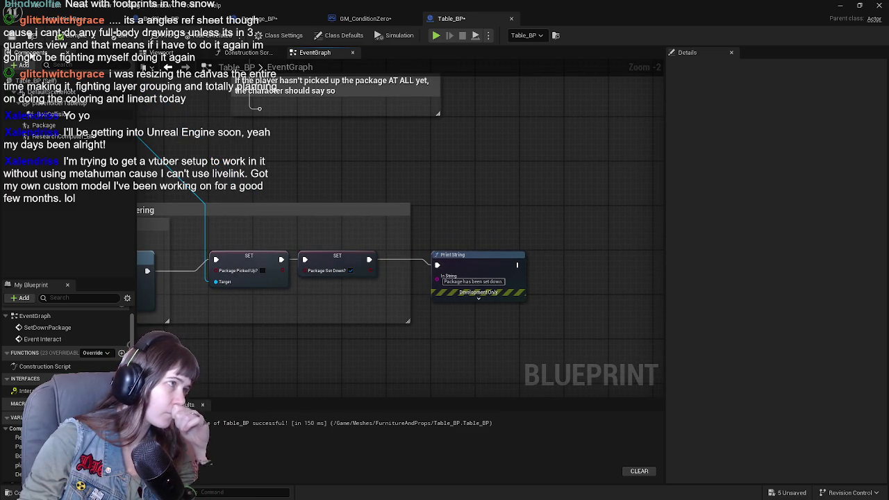
# Step: Look over the Deliver Package, Print String and Event Interact comment groups
pyautogui.scroll(-1, 284, 135)
pyautogui.moveTo(284, 135); pyautogui.dragTo(292, 237)
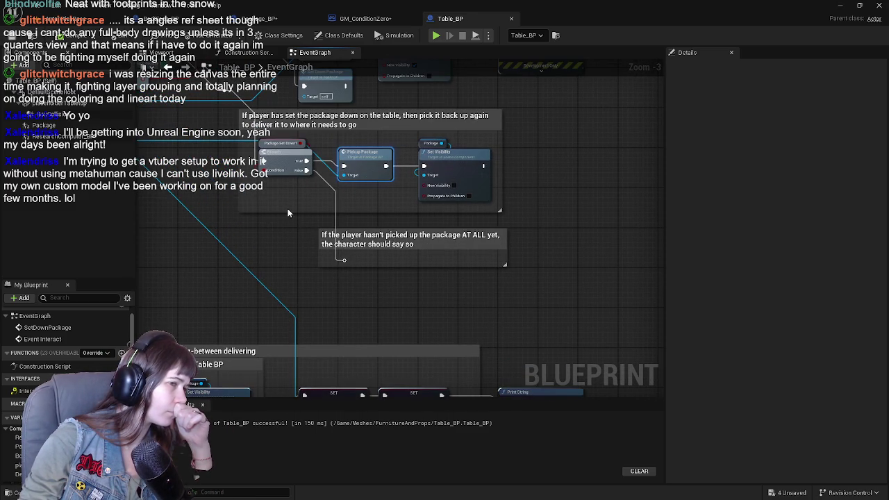
pyautogui.moveTo(528, 234)
pyautogui.mouseDown()
pyautogui.moveTo(535, 249)
pyautogui.moveTo(566, 253)
pyautogui.mouseUp()
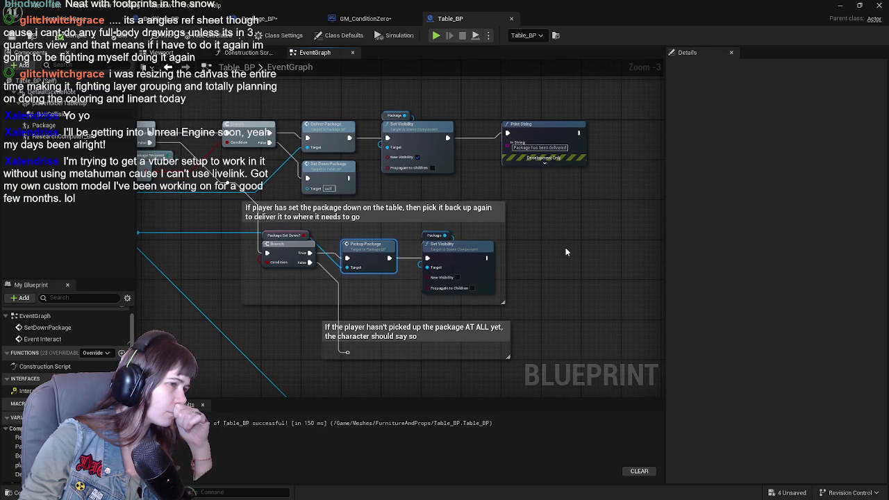
pyautogui.moveTo(174, 257)
pyautogui.mouseDown()
pyautogui.moveTo(394, 265)
pyautogui.moveTo(487, 300)
pyautogui.moveTo(371, 299)
pyautogui.moveTo(364, 318)
pyautogui.mouseUp()
pyautogui.scroll(1, 487, 299)
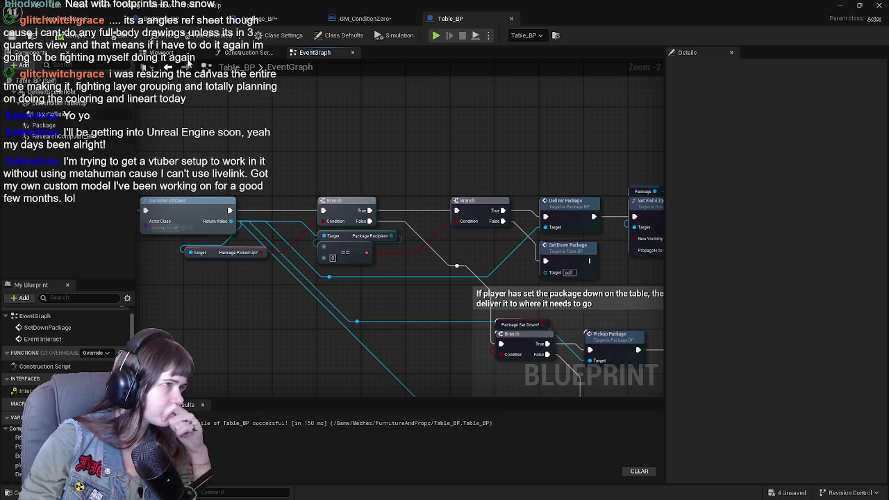
pyautogui.scroll(-1, 368, 141)
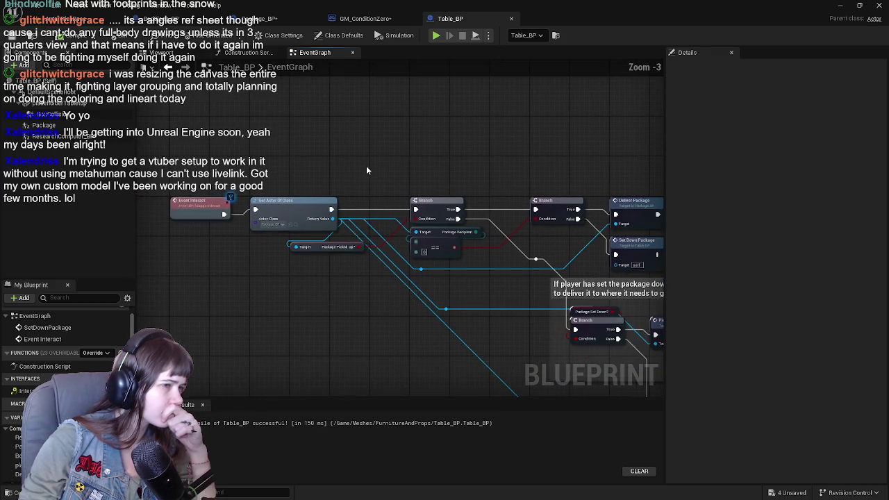
pyautogui.scroll(-1, 367, 170)
pyautogui.moveTo(310, 146)
pyautogui.mouseDown()
pyautogui.moveTo(250, 117)
pyautogui.moveTo(299, 131)
pyautogui.moveTo(329, 162)
pyautogui.mouseUp()
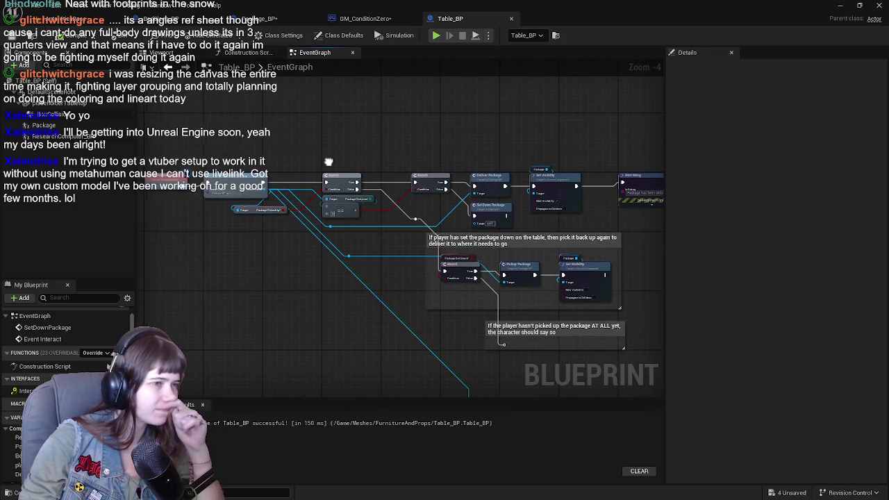
# Step: Recompile GM_ConditionZero and move the Delivery Building spawn comment to the right
pyautogui.click(364, 19)
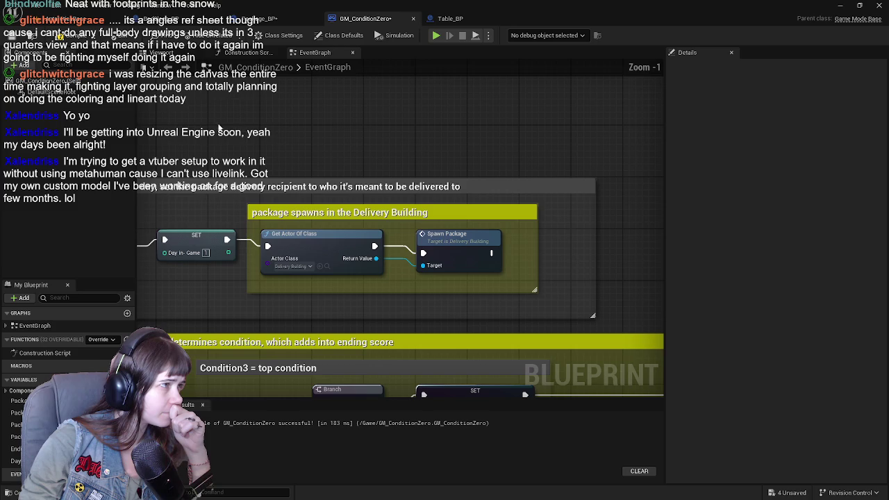
pyautogui.click(11, 35)
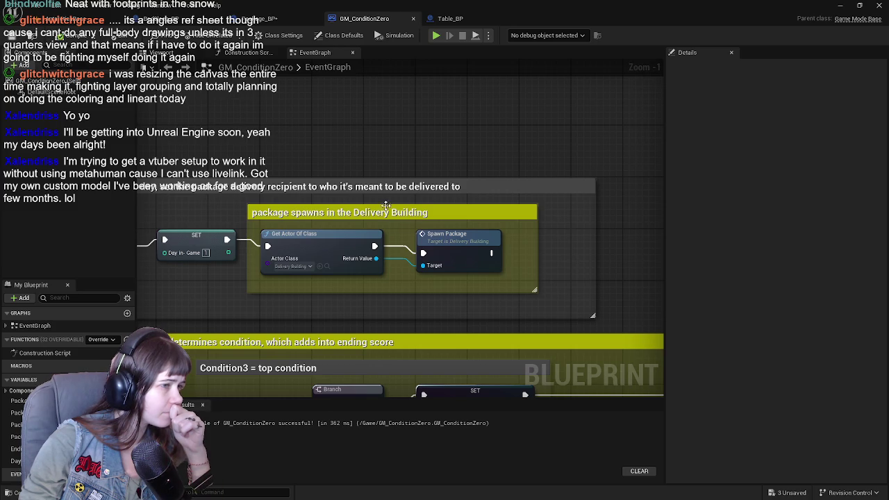
pyautogui.scroll(-1, 405, 210)
pyautogui.moveTo(395, 189); pyautogui.dragTo(304, 173)
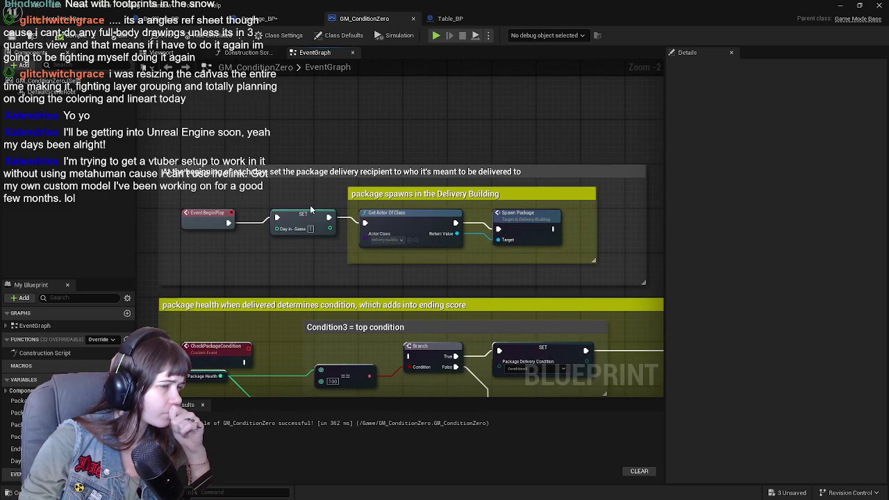
pyautogui.moveTo(429, 241)
pyautogui.mouseDown()
pyautogui.moveTo(299, 235)
pyautogui.moveTo(315, 239)
pyautogui.mouseUp()
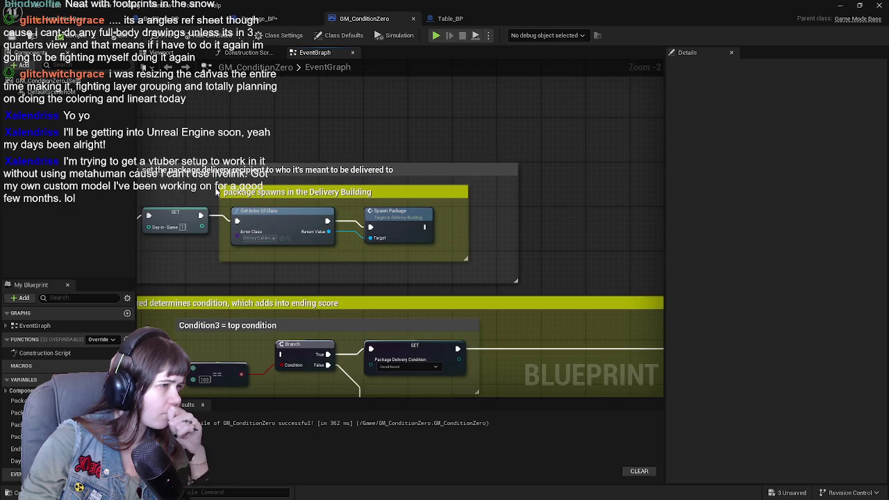
pyautogui.moveTo(279, 222); pyautogui.dragTo(545, 224)
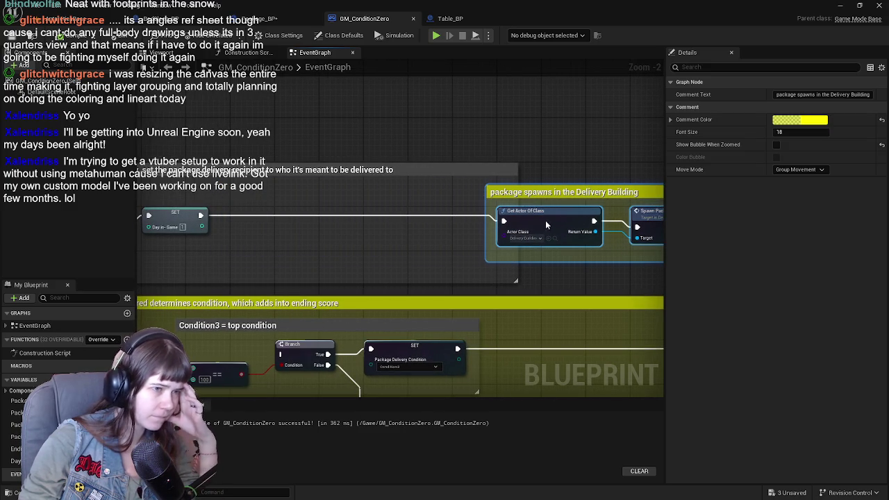
# Step: Add an Equal (==) node that compares Day in-Game to 1
pyautogui.rightClick(339, 200)
pyautogui.press('Escape')
pyautogui.moveTo(290, 223); pyautogui.dragTo(312, 246)
pyautogui.write('=')
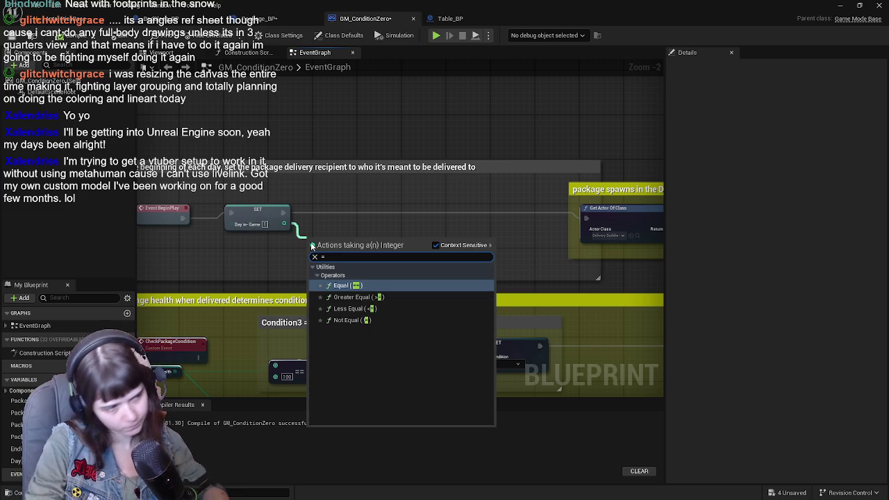
pyautogui.click(385, 285)
pyautogui.scroll(1, 309, 241)
pyautogui.moveTo(342, 254)
pyautogui.mouseDown()
pyautogui.moveTo(356, 269)
pyautogui.moveTo(331, 276)
pyautogui.mouseUp()
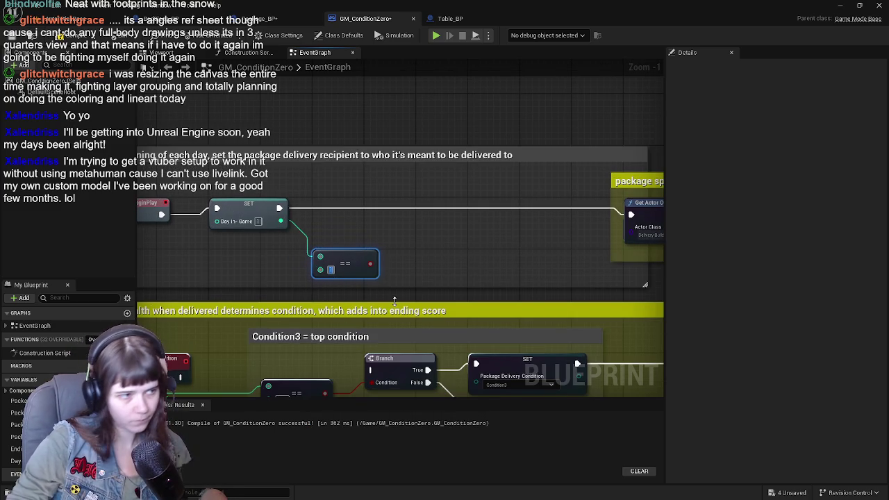
# Step: Add a Branch node and wire the == result into its Condition
pyautogui.click(408, 252)
pyautogui.click(410, 263)
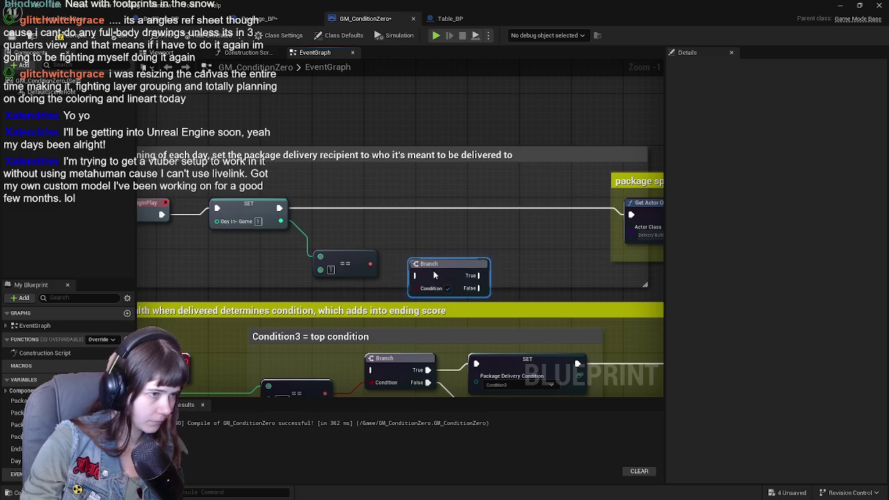
pyautogui.moveTo(371, 264); pyautogui.dragTo(433, 280)
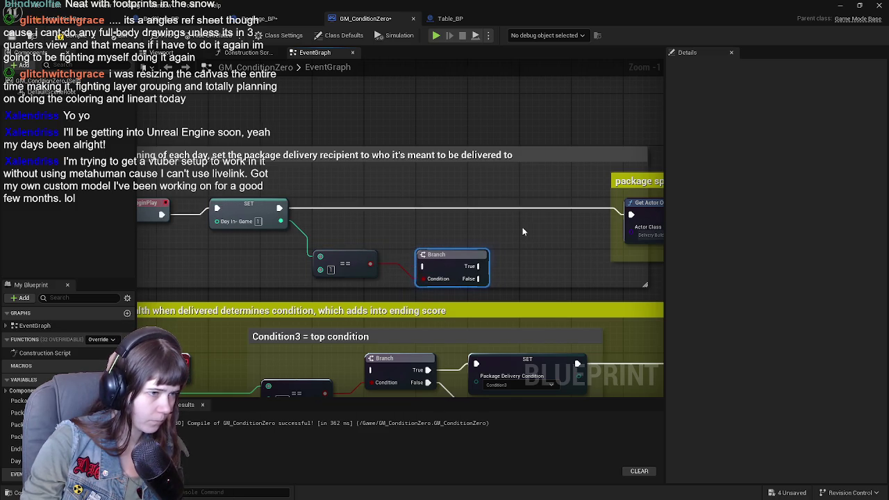
pyautogui.moveTo(528, 227); pyautogui.dragTo(453, 227)
pyautogui.moveTo(412, 144); pyautogui.dragTo(473, 132)
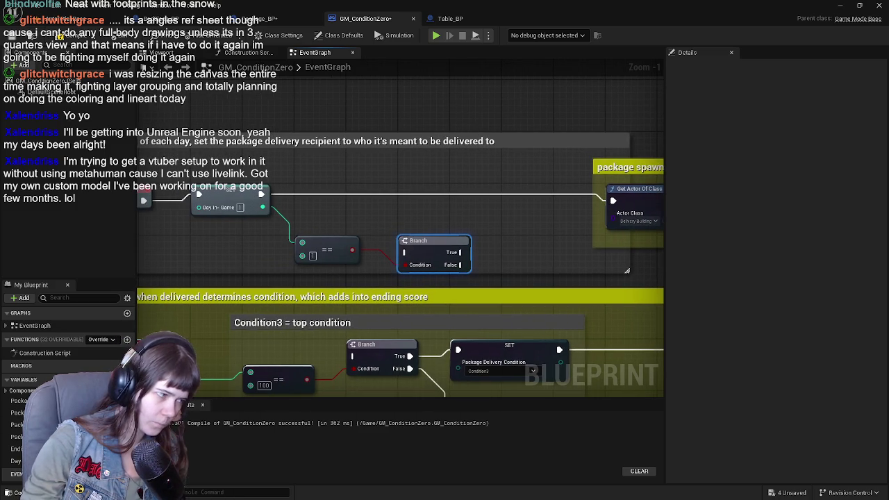
pyautogui.hotkey('ctrl', 'space')
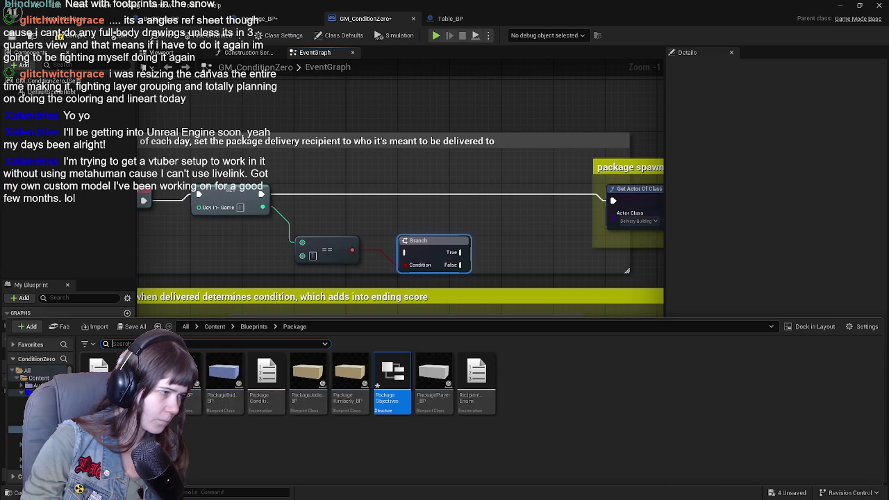
# Step: Review the DaysDeliveries_Enum asset, close its editor, and return to Package_BP
pyautogui.doubleClick(181, 379)
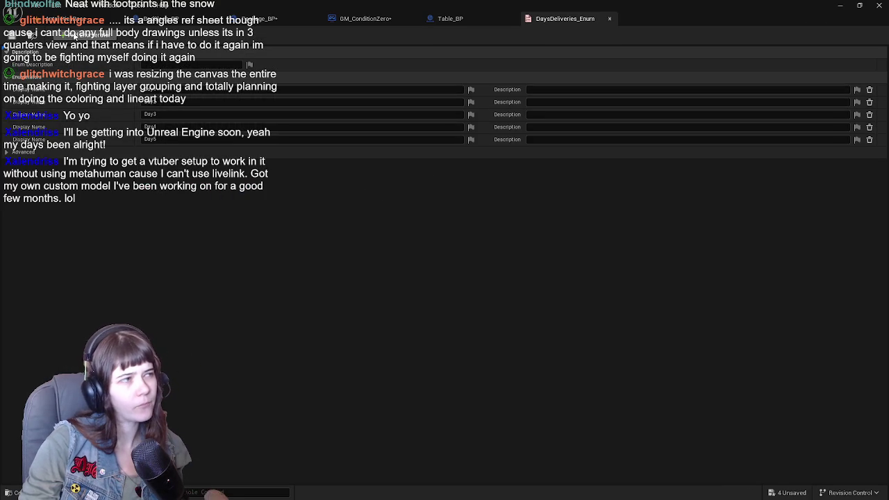
pyautogui.click(495, 21)
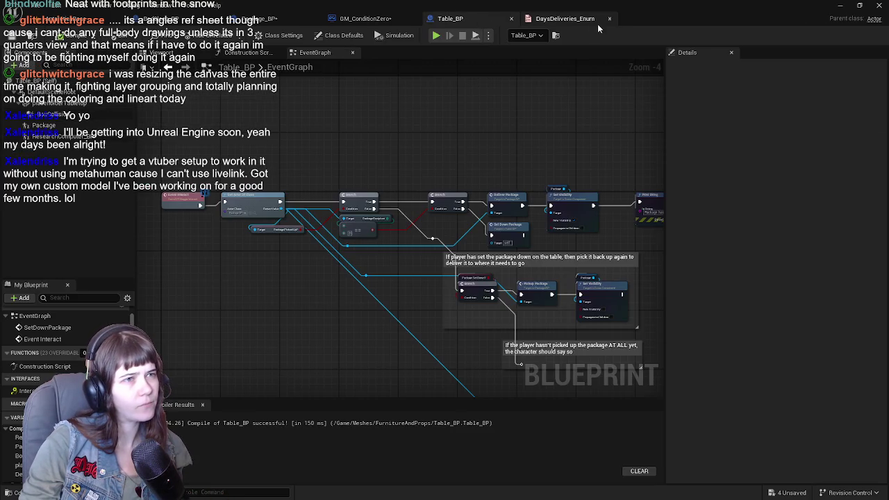
pyautogui.click(609, 18)
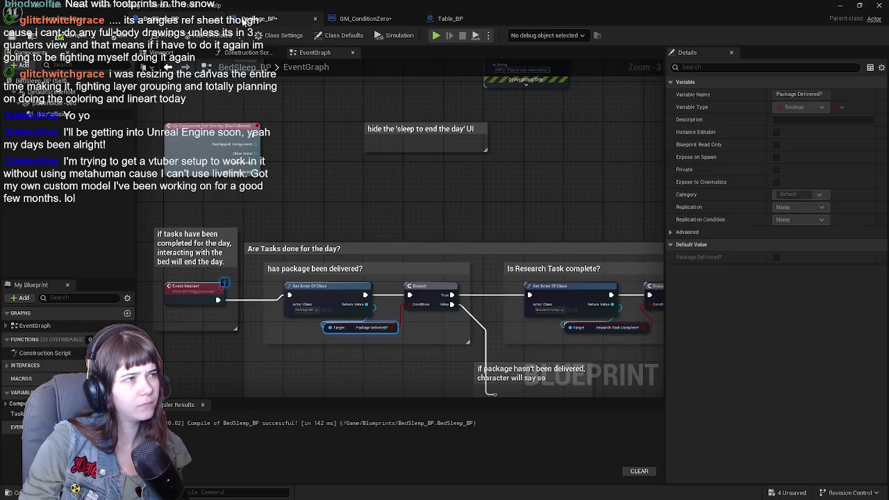
pyautogui.click(267, 19)
# Step: Try wiring Day in-Game into the DaysDeliveries_Enum switch, then drop the incompatible connection
pyautogui.scroll(-1, 440, 203)
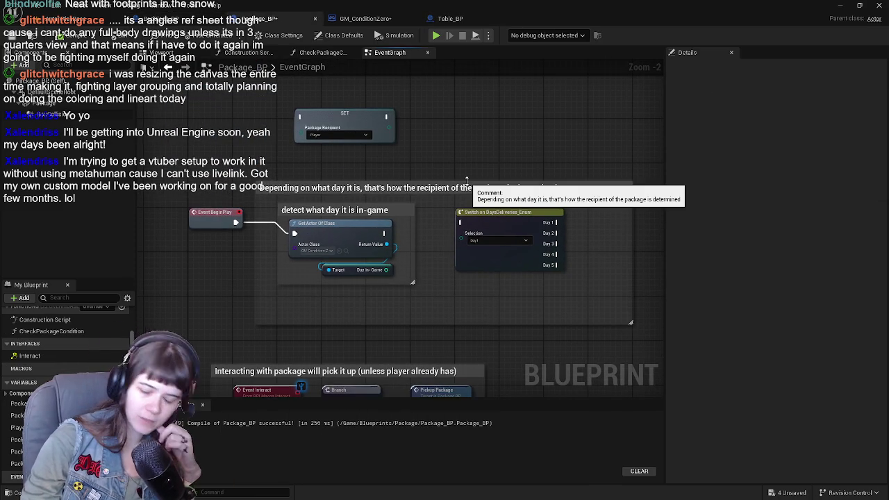
pyautogui.moveTo(494, 228); pyautogui.dragTo(476, 246)
pyautogui.scroll(1, 476, 245)
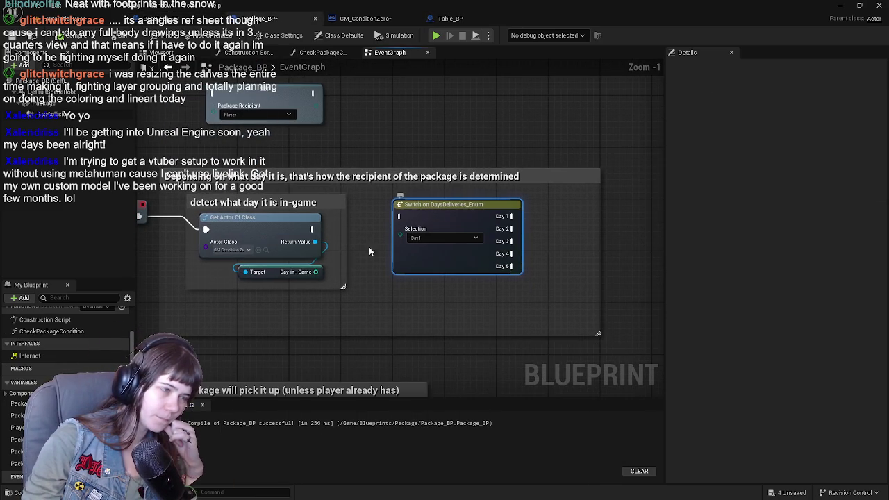
pyautogui.moveTo(316, 272)
pyautogui.mouseDown()
pyautogui.moveTo(417, 236)
pyautogui.moveTo(394, 311)
pyautogui.mouseUp()
pyautogui.click(377, 352)
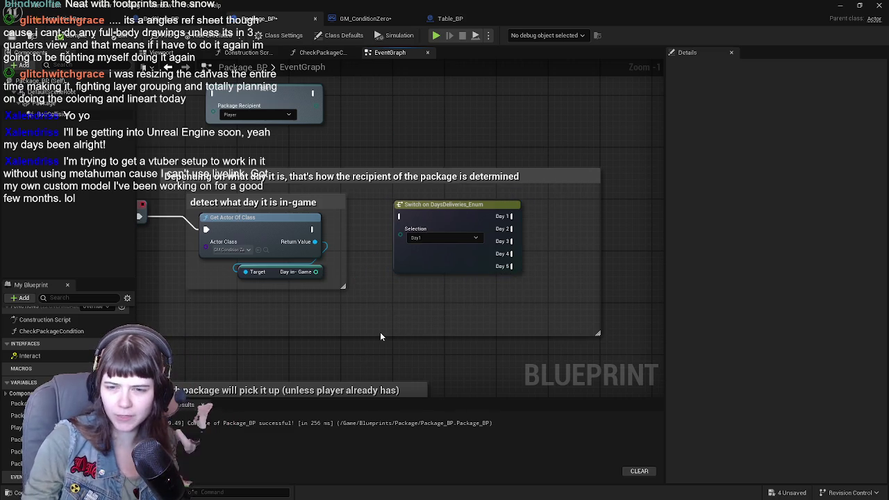
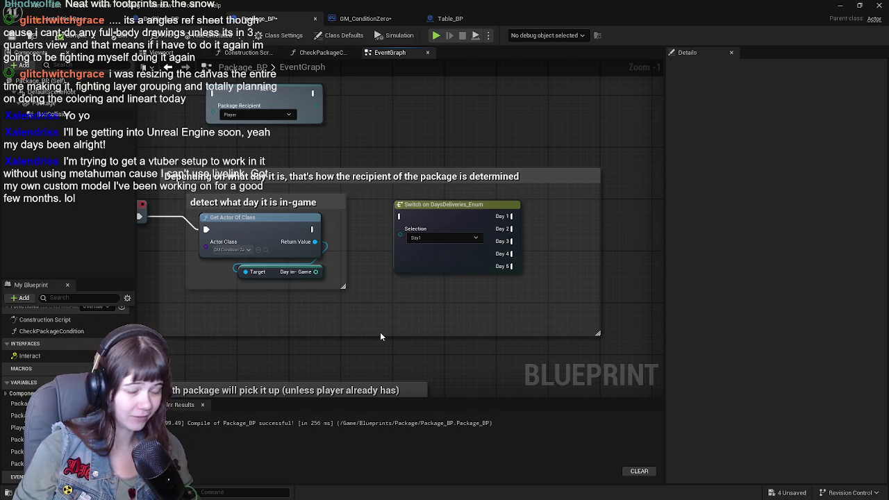
# Step: Shift the Day 1–5 switch node further right in Package_BP, then go to GM_ConditionZero's event graph
pyautogui.moveTo(434, 273); pyautogui.dragTo(495, 290)
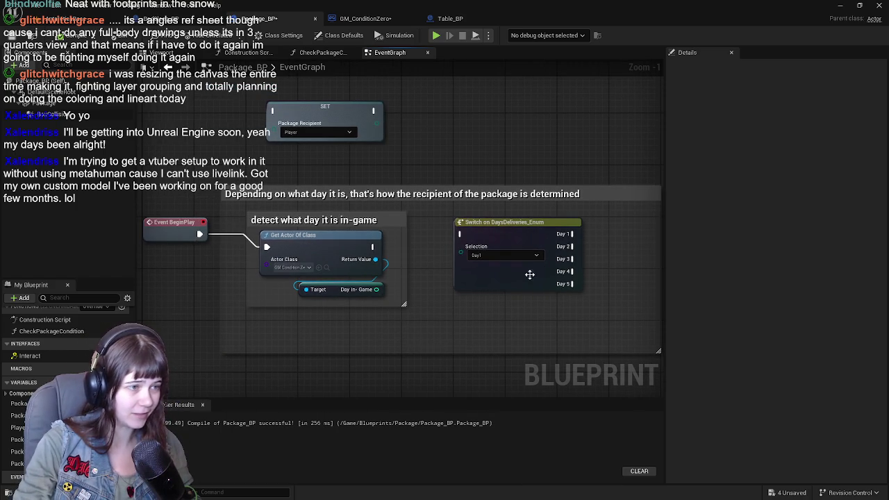
pyautogui.moveTo(503, 235); pyautogui.dragTo(555, 235)
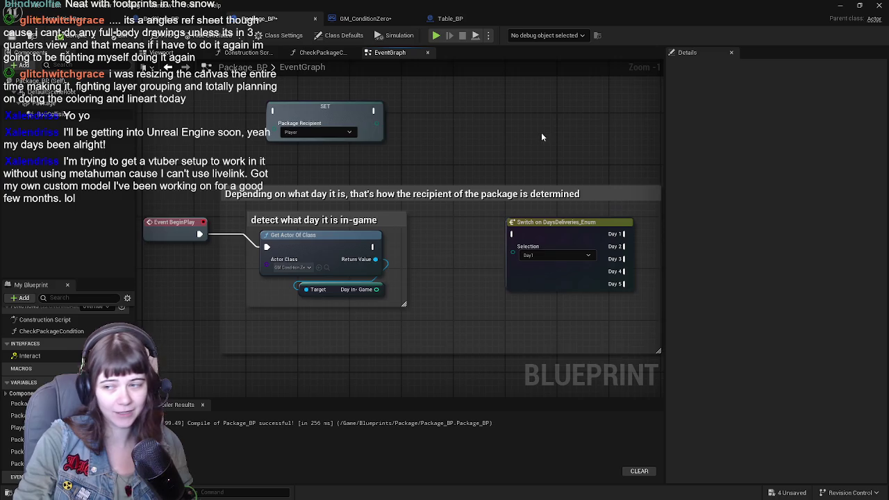
pyautogui.moveTo(541, 129); pyautogui.dragTo(484, 146)
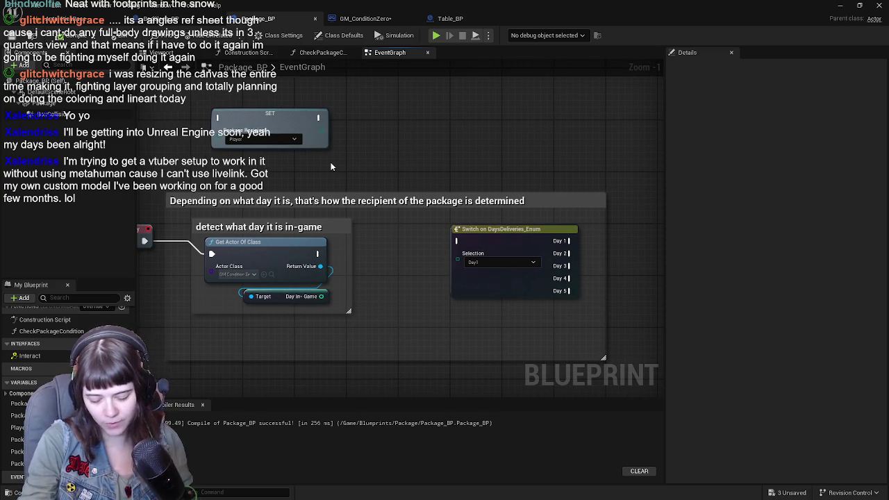
pyautogui.click(365, 18)
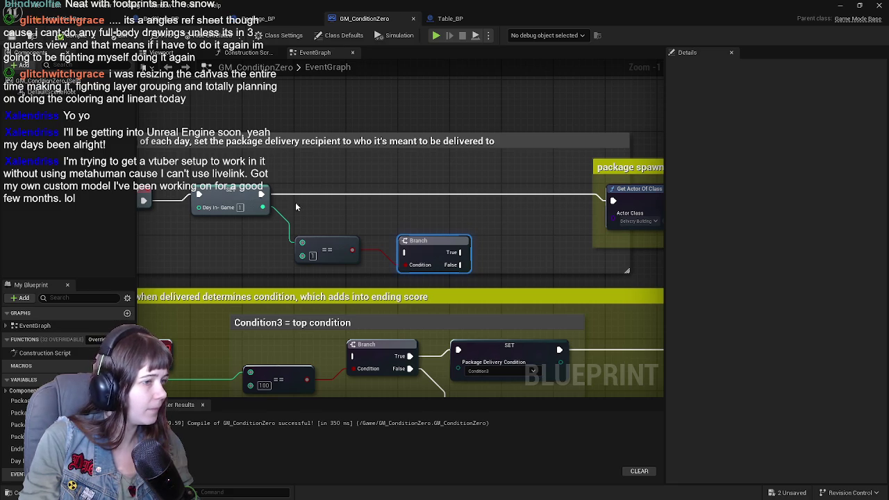
# Step: Delete the Day in-Game == 1 comparison and its Branch node from the day-start chain
pyautogui.moveTo(371, 208)
pyautogui.mouseDown()
pyautogui.moveTo(464, 227)
pyautogui.moveTo(348, 240)
pyautogui.moveTo(448, 288)
pyautogui.mouseUp()
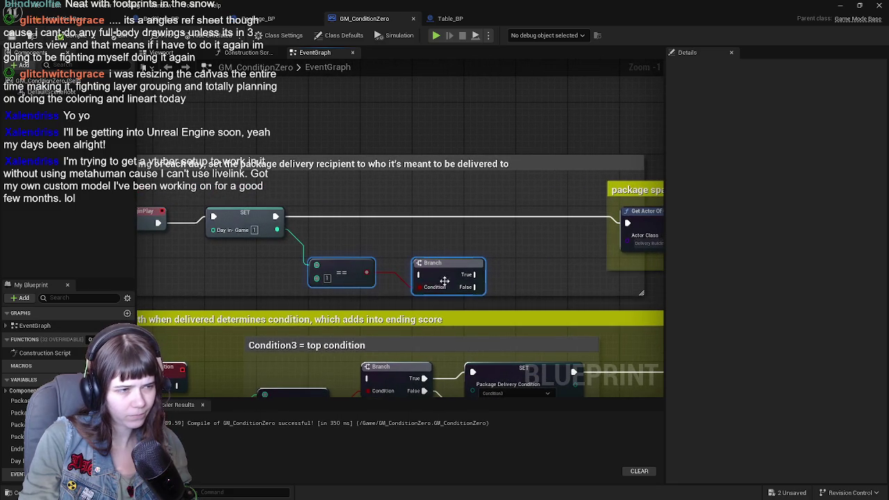
pyautogui.moveTo(516, 258)
pyautogui.mouseDown()
pyautogui.moveTo(449, 258)
pyautogui.moveTo(478, 264)
pyautogui.mouseUp()
pyautogui.moveTo(335, 251)
pyautogui.mouseDown()
pyautogui.moveTo(479, 302)
pyautogui.moveTo(459, 298)
pyautogui.mouseUp()
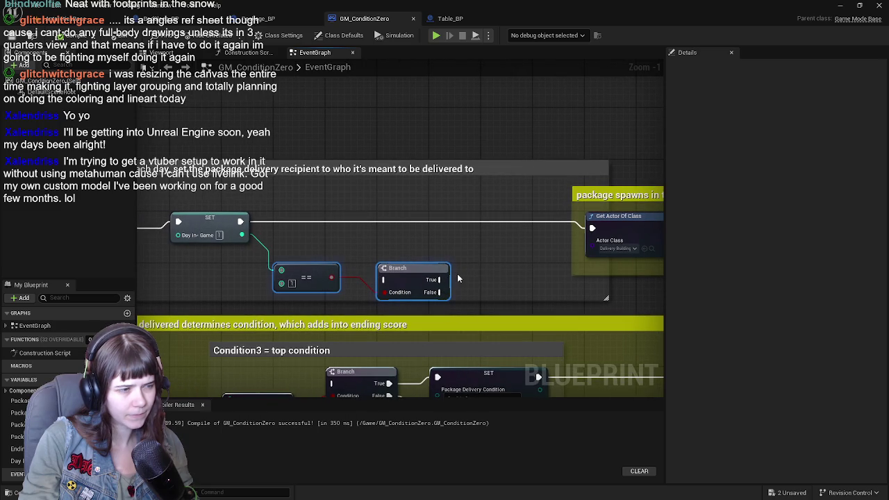
pyautogui.press('Delete')
# Step: Reposition the 'package spawns in the Delivery Building' comment group beside the SET Day In-Game node
pyautogui.moveTo(428, 222); pyautogui.dragTo(219, 231)
pyautogui.moveTo(396, 168)
pyautogui.mouseDown()
pyautogui.moveTo(506, 241)
pyautogui.moveTo(330, 241)
pyautogui.mouseUp()
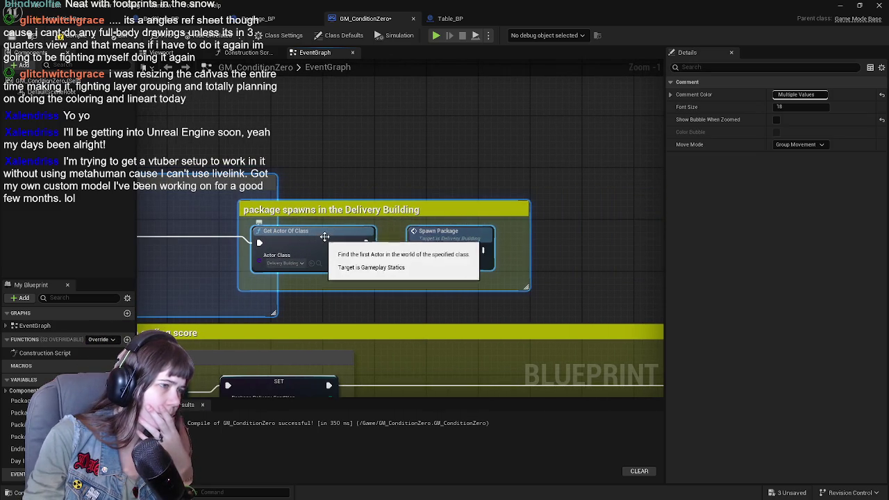
pyautogui.hotkey('ctrl', 'z')
pyautogui.scroll(-1, 418, 188)
pyautogui.moveTo(567, 183); pyautogui.dragTo(602, 205)
pyautogui.moveTo(558, 229); pyautogui.dragTo(313, 226)
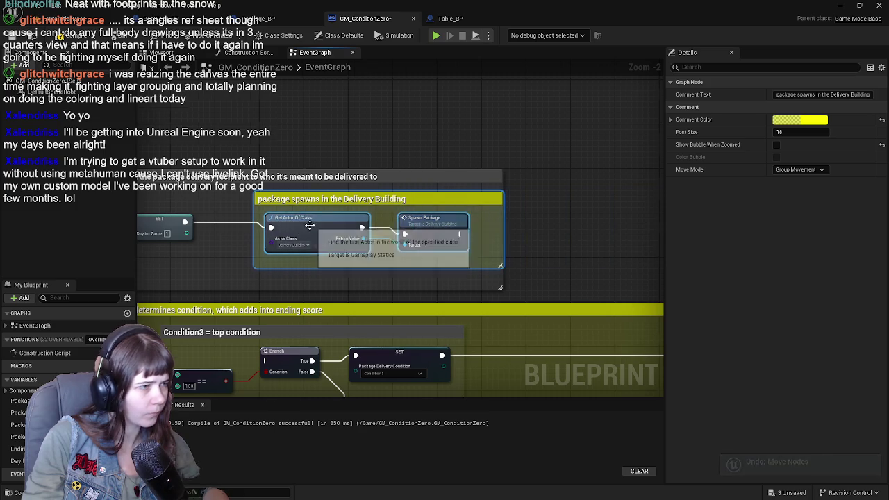
pyautogui.scroll(1, 451, 228)
pyautogui.moveTo(450, 228)
pyautogui.mouseDown()
pyautogui.moveTo(416, 231)
pyautogui.moveTo(440, 233)
pyautogui.mouseUp()
pyautogui.click(425, 127)
# Step: Save GM_ConditionZero with Ctrl+S and select the SET Day in-Game node
pyautogui.scroll(-1, 424, 127)
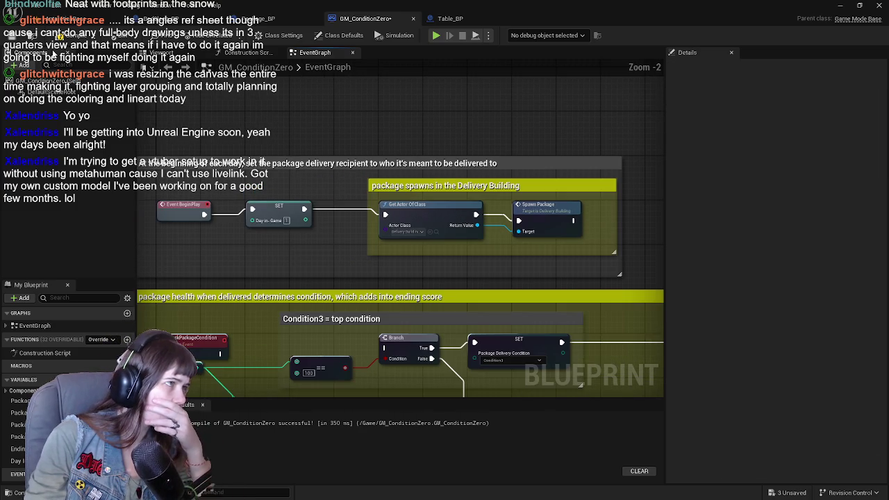
pyautogui.hotkey('ctrl', 's')
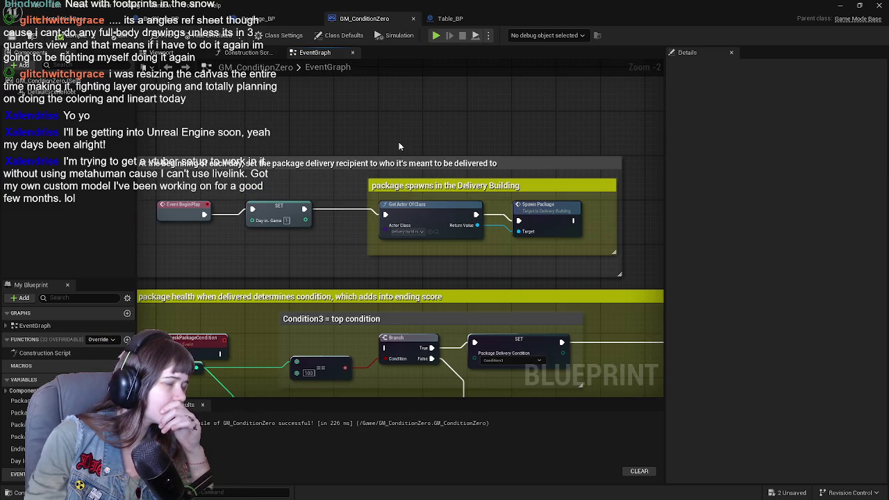
pyautogui.moveTo(399, 145)
pyautogui.mouseDown()
pyautogui.moveTo(447, 173)
pyautogui.moveTo(351, 178)
pyautogui.mouseUp()
pyautogui.click(299, 210)
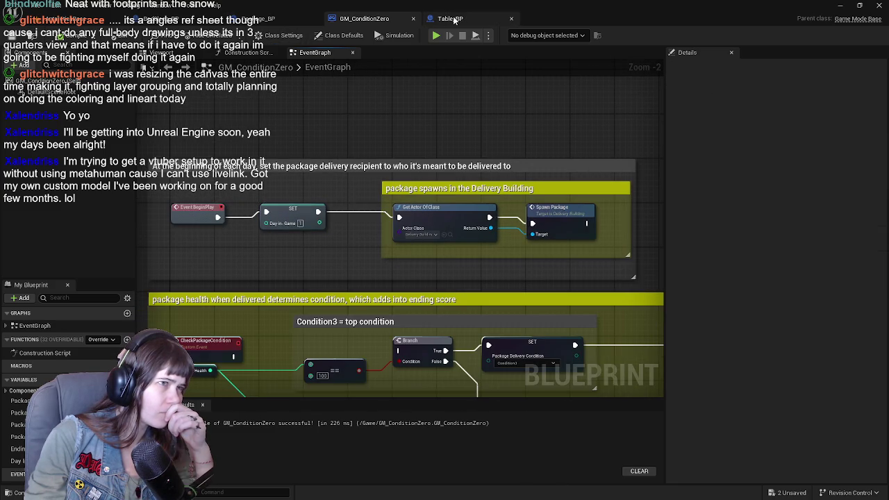
# Step: Pan around Table_BP's graph to inspect its nodes
pyautogui.click(453, 19)
pyautogui.moveTo(375, 84)
pyautogui.mouseDown()
pyautogui.moveTo(261, 212)
pyautogui.moveTo(359, 175)
pyautogui.moveTo(510, 167)
pyautogui.mouseUp()
pyautogui.scroll(1, 478, 202)
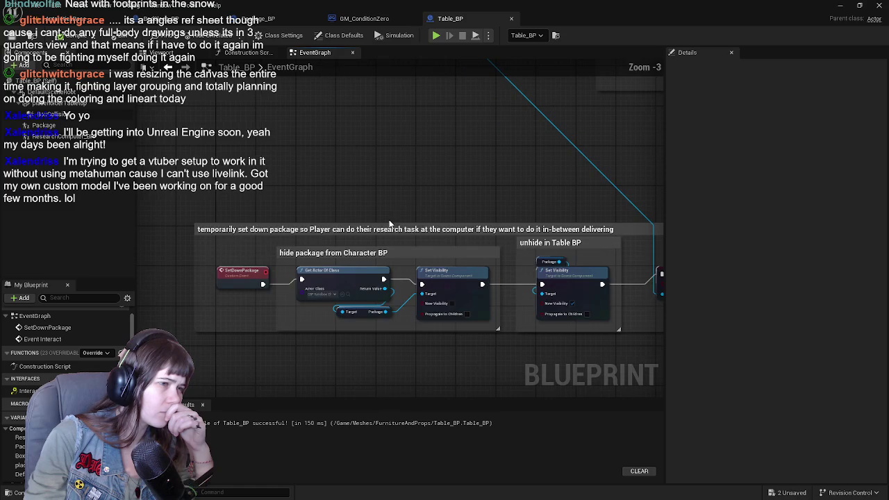
pyautogui.moveTo(497, 202)
pyautogui.mouseDown()
pyautogui.moveTo(429, 145)
pyautogui.moveTo(291, 125)
pyautogui.moveTo(178, 123)
pyautogui.moveTo(192, 195)
pyautogui.moveTo(232, 276)
pyautogui.moveTo(426, 280)
pyautogui.moveTo(238, 186)
pyautogui.moveTo(313, 253)
pyautogui.mouseUp()
# Step: Return to Package_BP and list the day options on the switch's Selection pin
pyautogui.click(264, 18)
pyautogui.moveTo(379, 307)
pyautogui.mouseDown()
pyautogui.moveTo(349, 259)
pyautogui.moveTo(284, 278)
pyautogui.mouseUp()
pyautogui.click(458, 240)
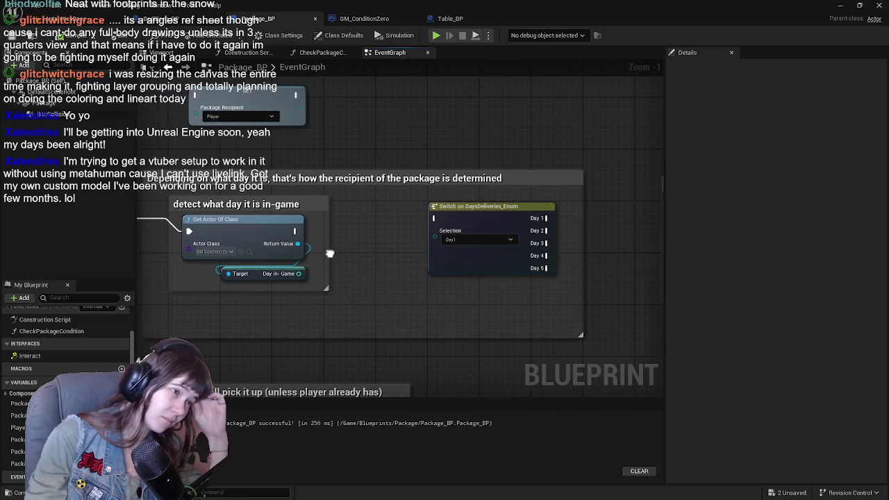
pyautogui.moveTo(298, 273); pyautogui.dragTo(349, 268)
pyautogui.click(447, 136)
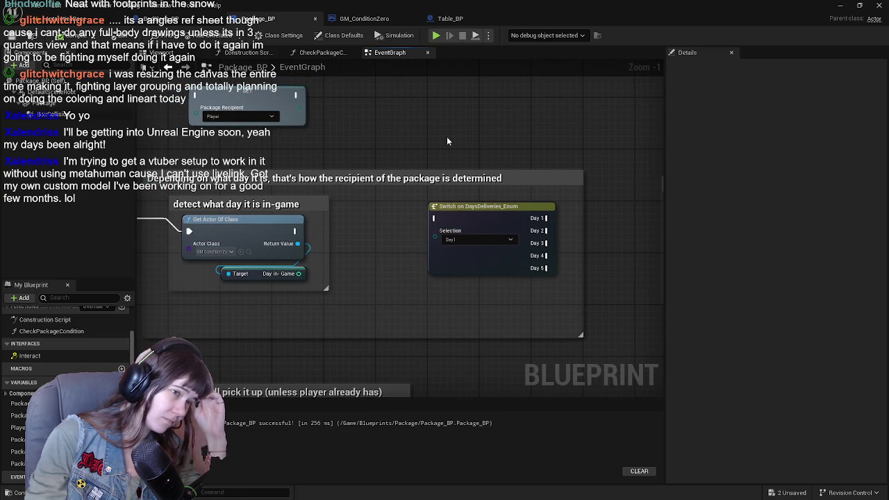
pyautogui.moveTo(335, 218)
pyautogui.mouseDown()
pyautogui.moveTo(459, 208)
pyautogui.moveTo(420, 219)
pyautogui.mouseUp()
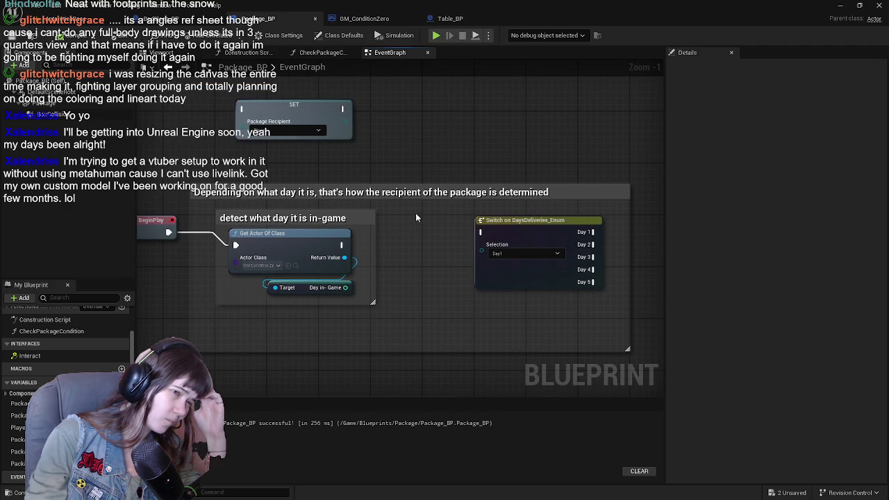
pyautogui.moveTo(389, 235)
pyautogui.mouseDown()
pyautogui.moveTo(436, 248)
pyautogui.moveTo(439, 205)
pyautogui.moveTo(396, 273)
pyautogui.mouseUp()
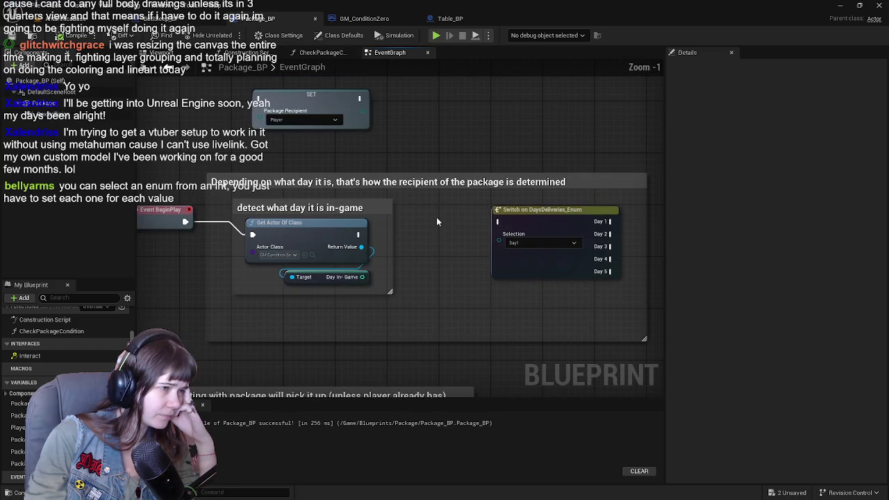
pyautogui.moveTo(381, 323)
pyautogui.mouseDown()
pyautogui.moveTo(484, 282)
pyautogui.moveTo(431, 237)
pyautogui.moveTo(401, 243)
pyautogui.mouseUp()
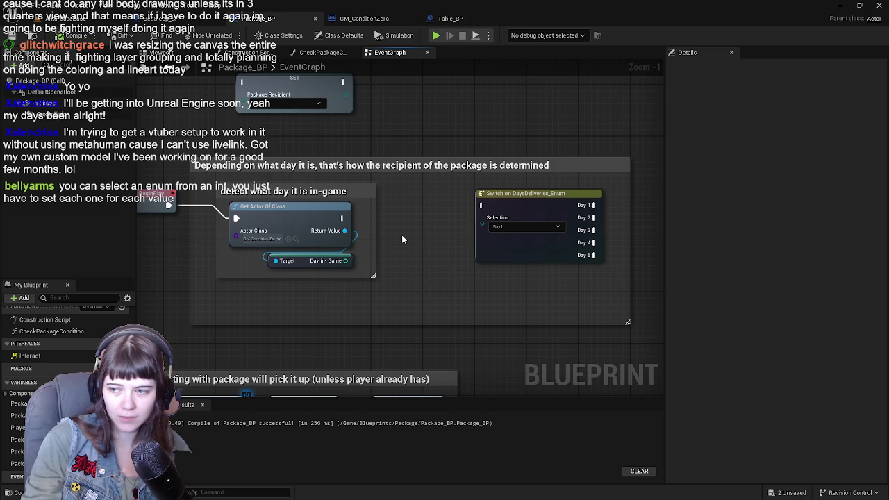
pyautogui.scroll(-1, 422, 148)
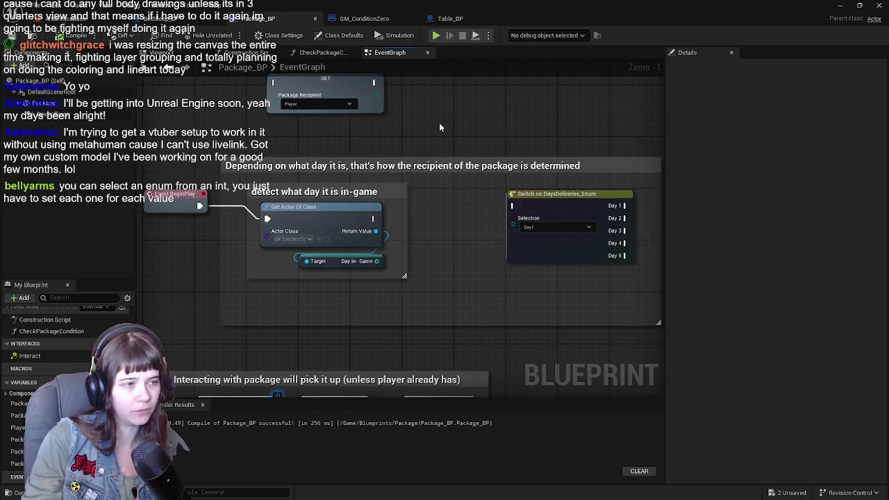
pyautogui.scroll(1, 447, 135)
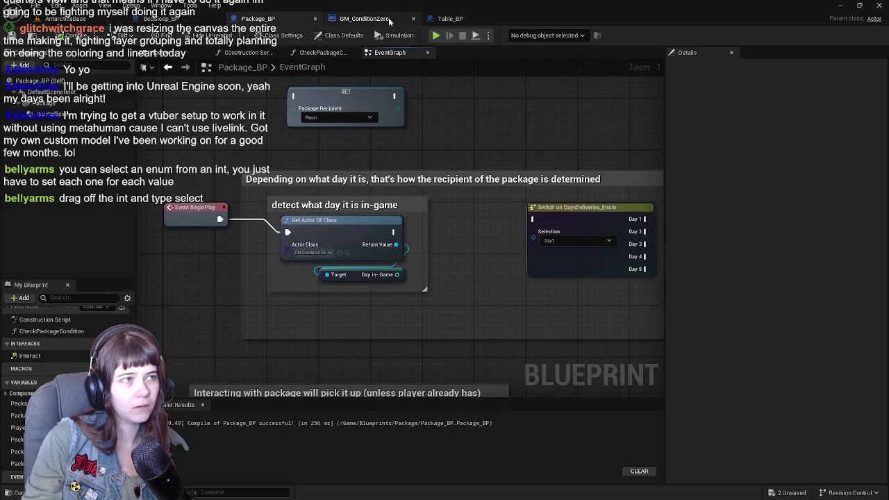
# Step: Add a Select Int node off the Day in-Game value, then delete it
pyautogui.click(365, 18)
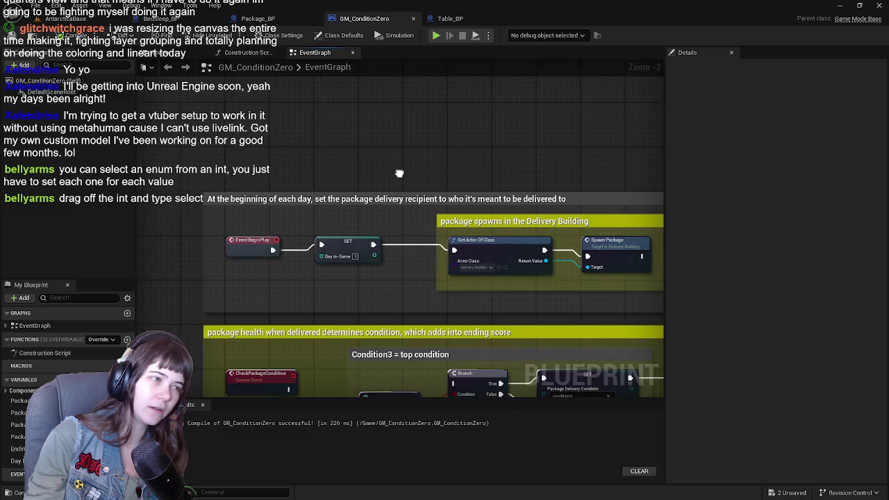
pyautogui.scroll(1, 399, 172)
pyautogui.scroll(-1, 305, 164)
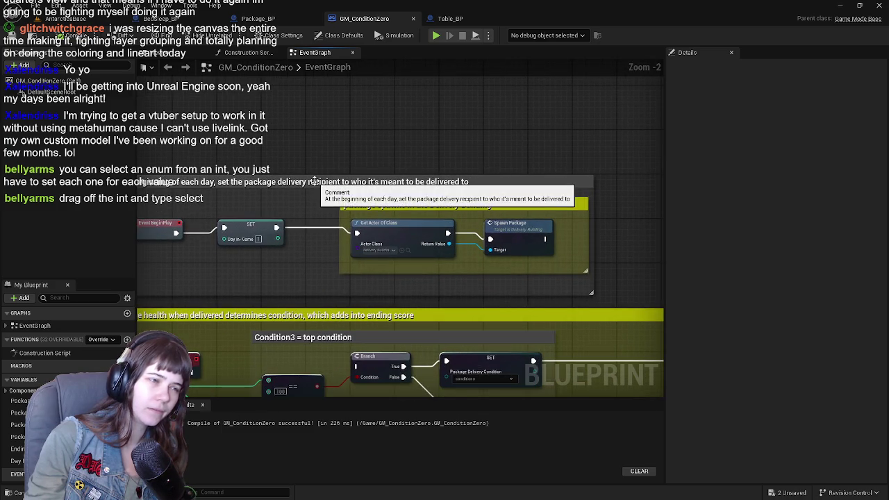
pyautogui.moveTo(322, 176)
pyautogui.mouseDown()
pyautogui.moveTo(280, 180)
pyautogui.moveTo(421, 196)
pyautogui.mouseUp()
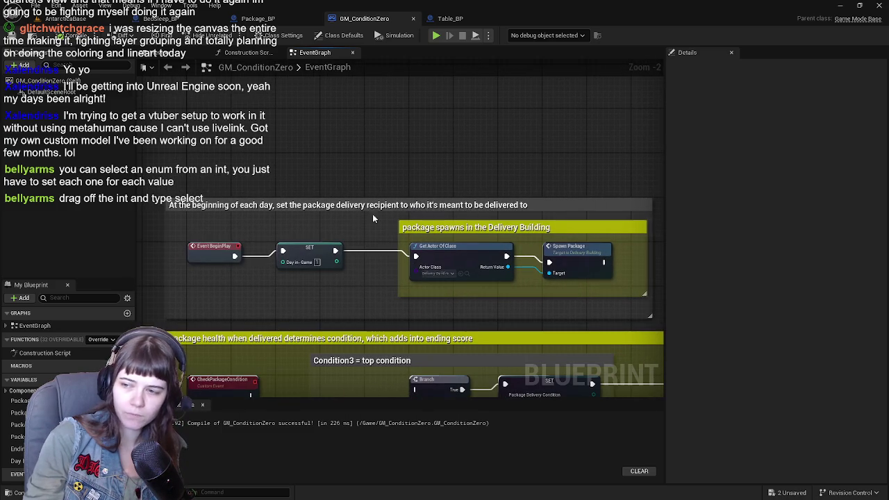
pyautogui.moveTo(377, 253)
pyautogui.mouseDown()
pyautogui.moveTo(306, 222)
pyautogui.moveTo(350, 217)
pyautogui.moveTo(528, 243)
pyautogui.mouseUp()
pyautogui.moveTo(362, 238)
pyautogui.mouseDown()
pyautogui.moveTo(481, 235)
pyautogui.moveTo(402, 255)
pyautogui.moveTo(412, 263)
pyautogui.mouseUp()
pyautogui.write('sele')
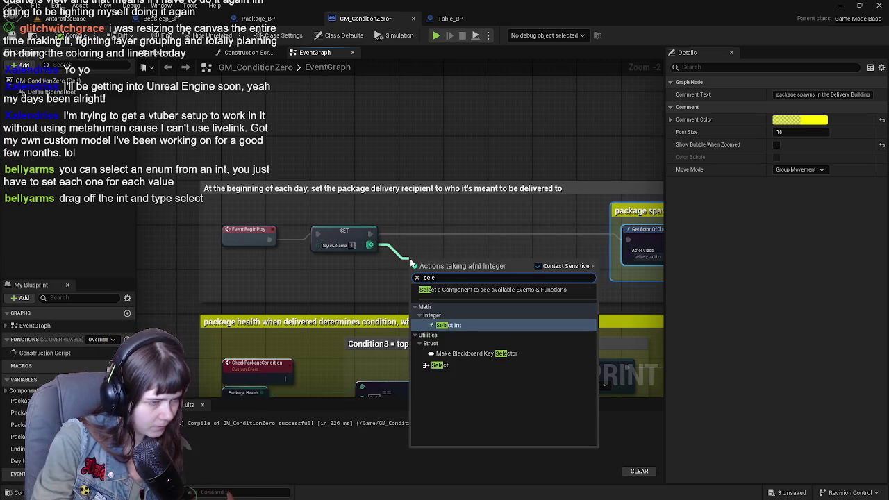
pyautogui.click(470, 325)
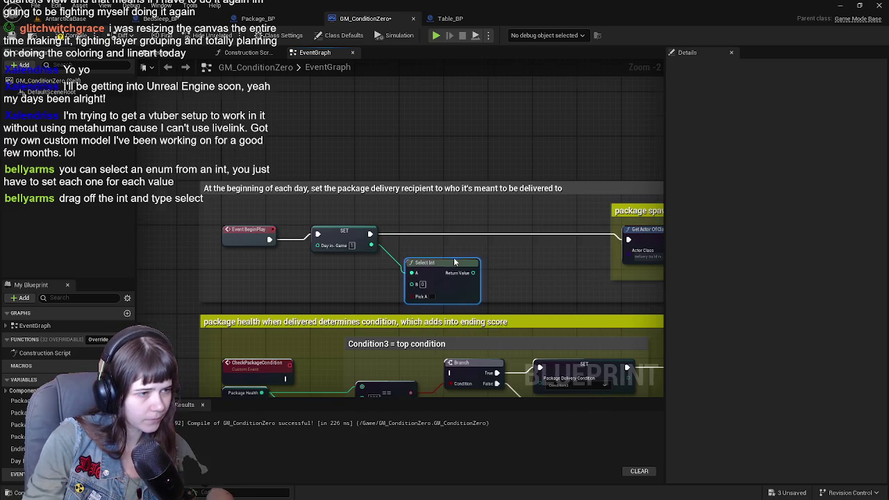
pyautogui.scroll(1, 439, 259)
pyautogui.moveTo(439, 260); pyautogui.dragTo(435, 250)
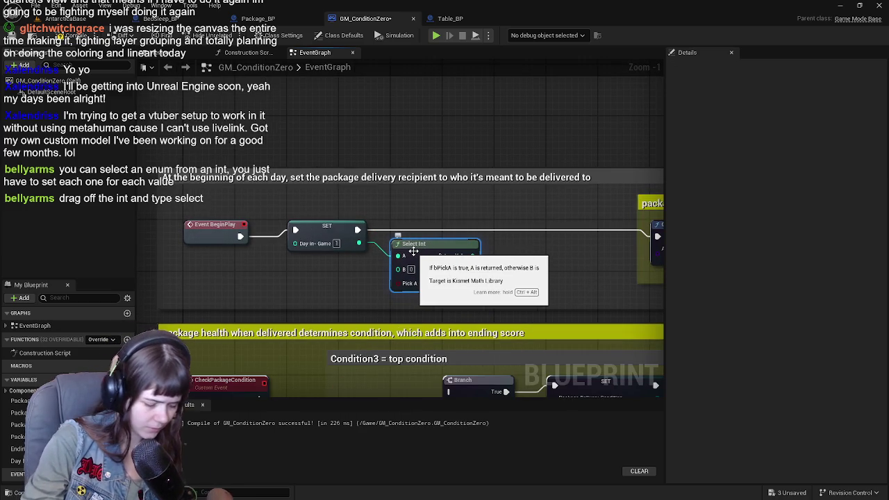
pyautogui.press('Delete')
# Step: Add a wildcard Select node indexed by Day in-Game, placed beside the SET node
pyautogui.moveTo(357, 243); pyautogui.dragTo(391, 268)
pyautogui.write('se')
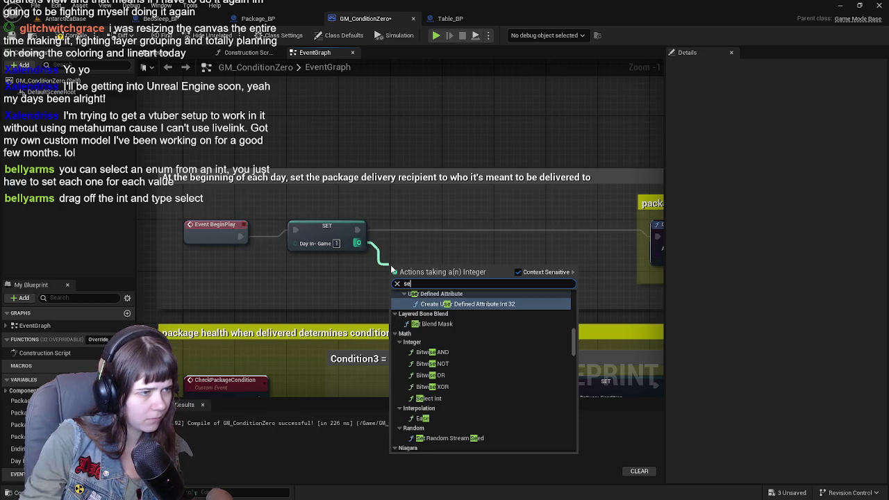
pyautogui.write('lect')
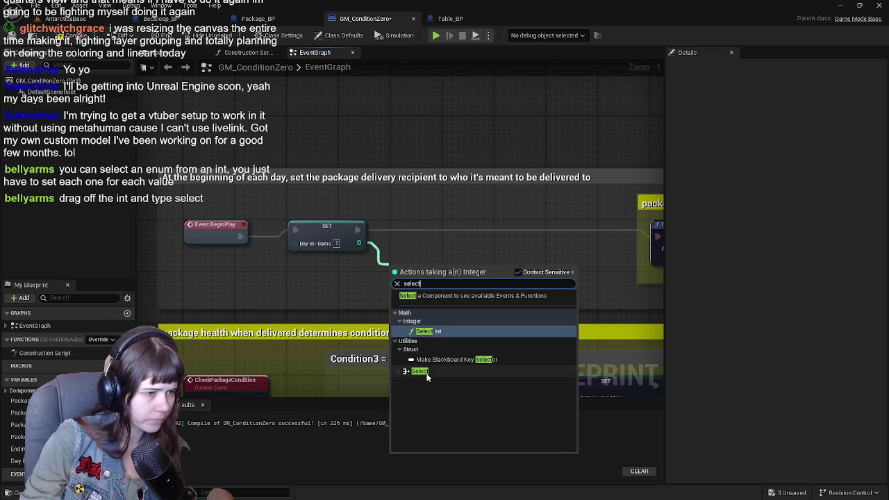
pyautogui.click(426, 372)
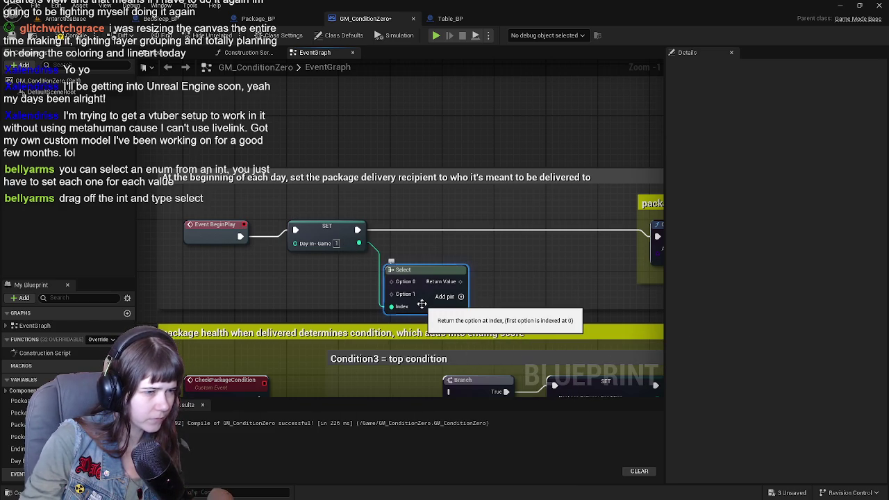
pyautogui.moveTo(422, 304); pyautogui.dragTo(432, 258)
# Step: Add three option pins so the Select node has Option 0 through Option 4
pyautogui.scroll(1, 467, 280)
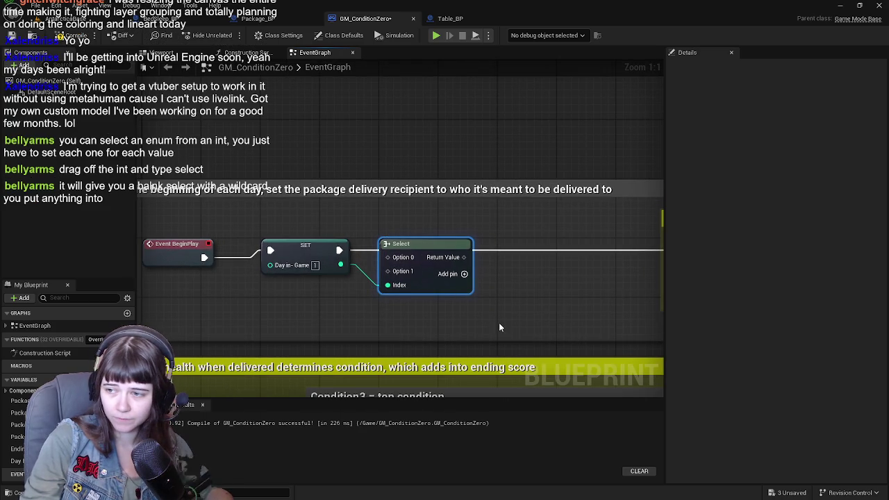
pyautogui.moveTo(426, 288)
pyautogui.mouseDown()
pyautogui.moveTo(448, 288)
pyautogui.moveTo(422, 287)
pyautogui.mouseUp()
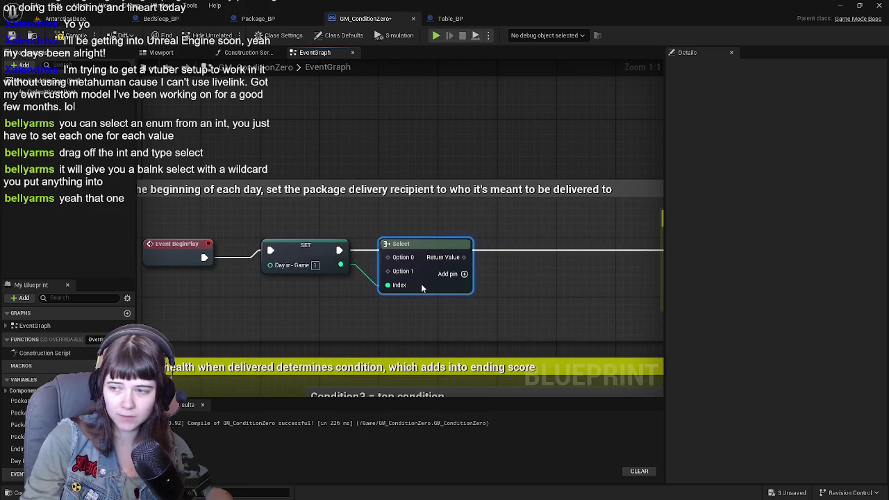
pyautogui.click(465, 274)
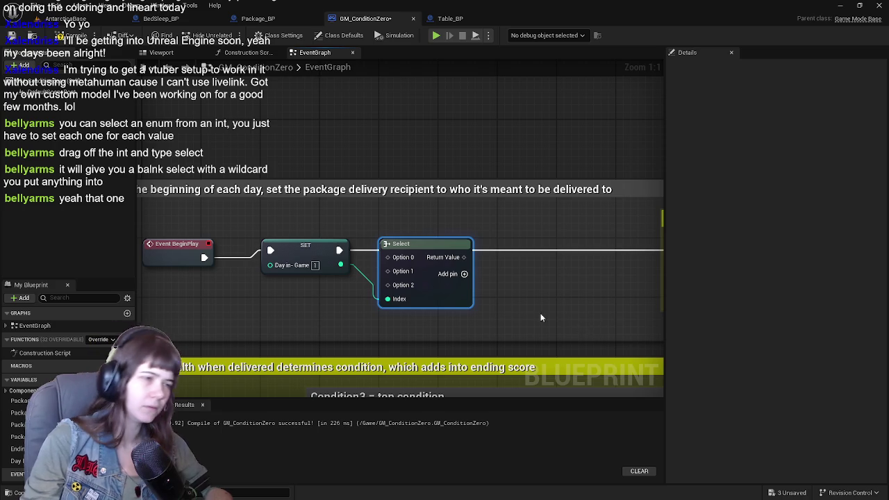
pyautogui.click(464, 274)
pyautogui.click(464, 275)
pyautogui.scroll(-1, 517, 290)
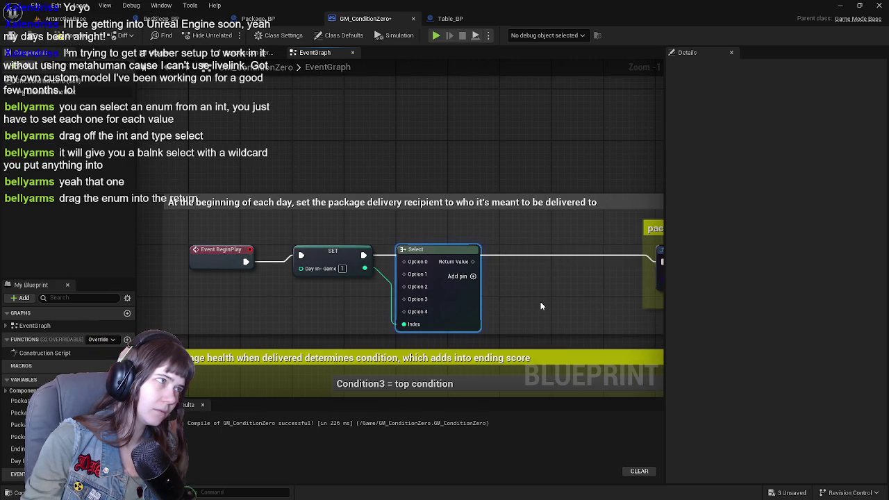
pyautogui.moveTo(540, 301)
pyautogui.mouseDown()
pyautogui.moveTo(360, 303)
pyautogui.moveTo(484, 321)
pyautogui.moveTo(464, 315)
pyautogui.moveTo(458, 170)
pyautogui.moveTo(418, 295)
pyautogui.moveTo(416, 246)
pyautogui.mouseUp()
# Step: Add a Switch on DaysDeliveries_Enum node via the 'switch on da' search, right of Select
pyautogui.rightClick(481, 210)
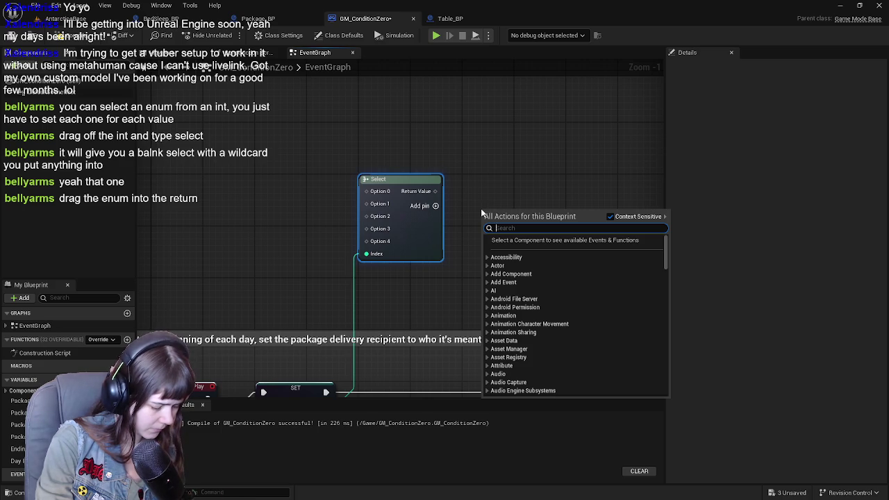
pyautogui.write('swithc o')
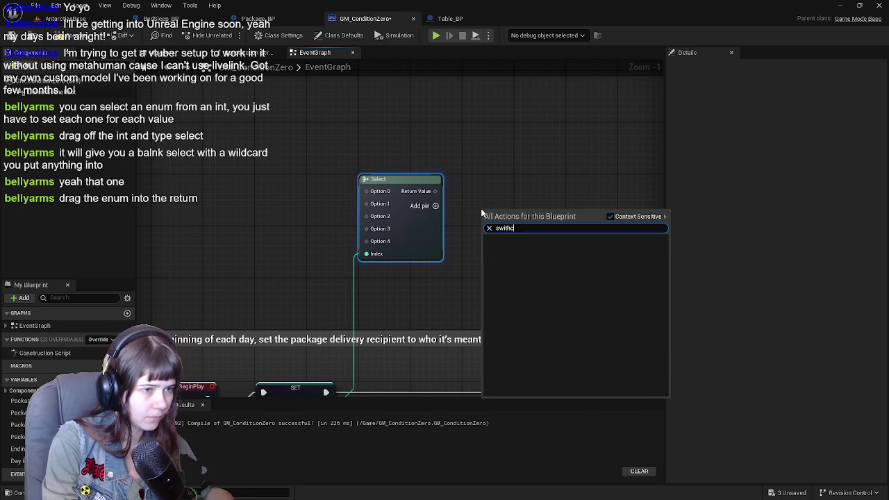
pyautogui.press('BackSpace')
pyautogui.press('BackSpace')
pyautogui.press('BackSpace')
pyautogui.write('ch on da')
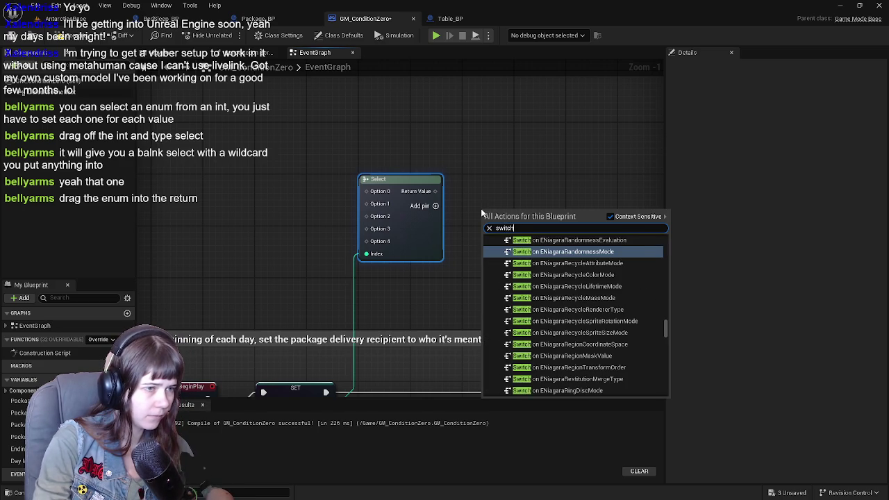
pyautogui.press('Return')
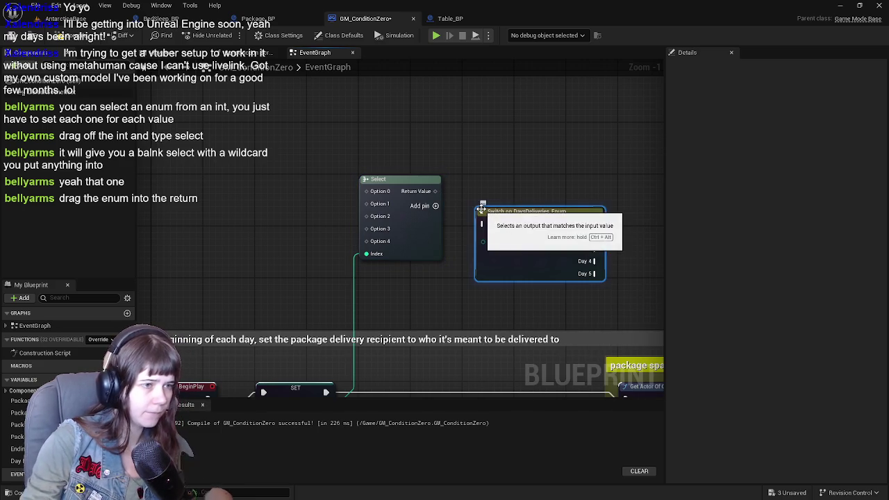
pyautogui.moveTo(503, 187); pyautogui.dragTo(210, 168)
pyautogui.scroll(1, 312, 208)
pyautogui.moveTo(313, 209); pyautogui.dragTo(286, 225)
pyautogui.moveTo(401, 237)
pyautogui.mouseDown()
pyautogui.moveTo(439, 205)
pyautogui.moveTo(507, 197)
pyautogui.moveTo(478, 243)
pyautogui.mouseUp()
pyautogui.moveTo(275, 241)
pyautogui.mouseDown()
pyautogui.moveTo(464, 237)
pyautogui.moveTo(608, 250)
pyautogui.moveTo(356, 248)
pyautogui.moveTo(389, 244)
pyautogui.mouseUp()
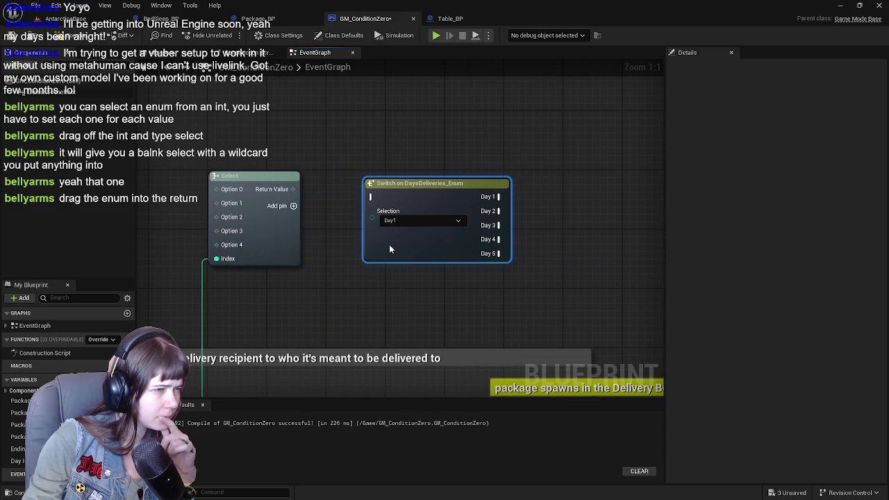
# Step: Wire Select's Return Value into the Switch's Selection pin, turning the options into Day values
pyautogui.moveTo(292, 189); pyautogui.dragTo(370, 219)
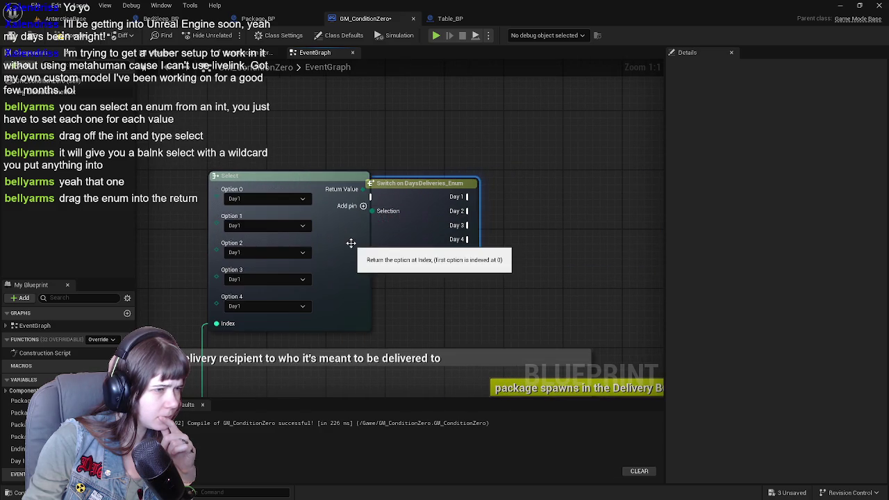
pyautogui.scroll(-1, 352, 242)
pyautogui.moveTo(500, 229)
pyautogui.mouseDown()
pyautogui.moveTo(528, 231)
pyautogui.moveTo(518, 223)
pyautogui.mouseUp()
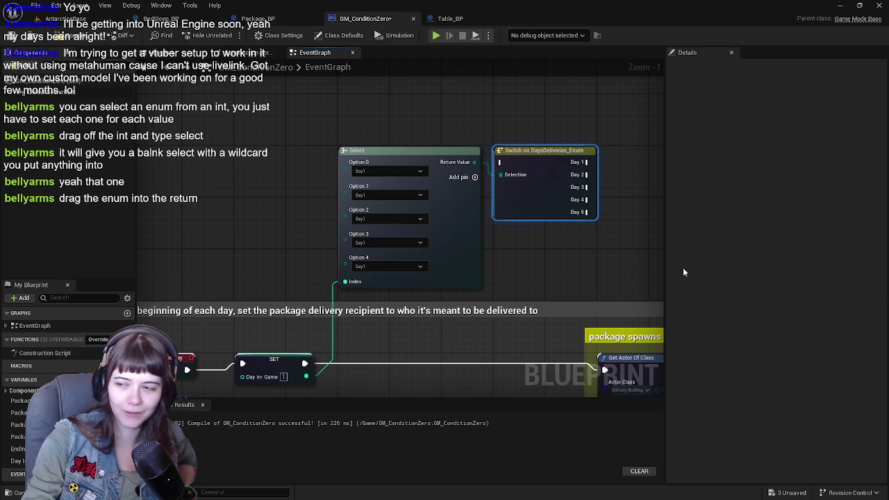
pyautogui.scroll(-1, 538, 262)
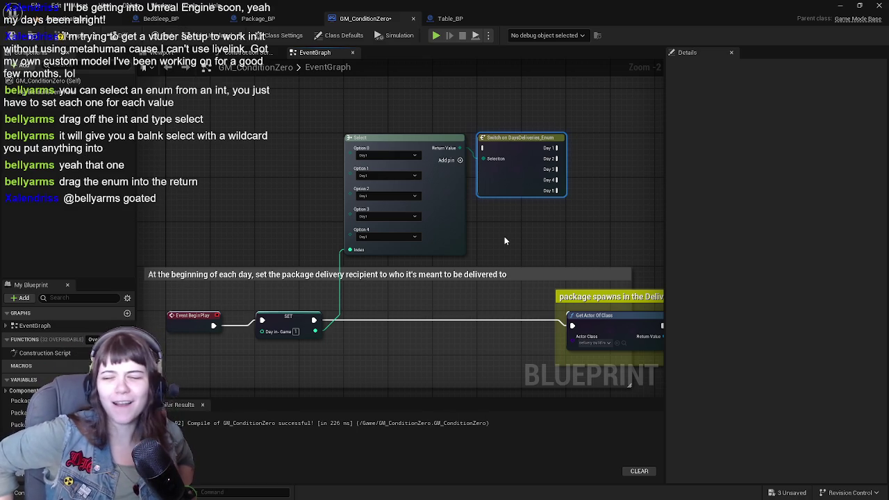
pyautogui.moveTo(505, 241)
pyautogui.mouseDown()
pyautogui.moveTo(410, 242)
pyautogui.moveTo(453, 162)
pyautogui.moveTo(458, 203)
pyautogui.mouseUp()
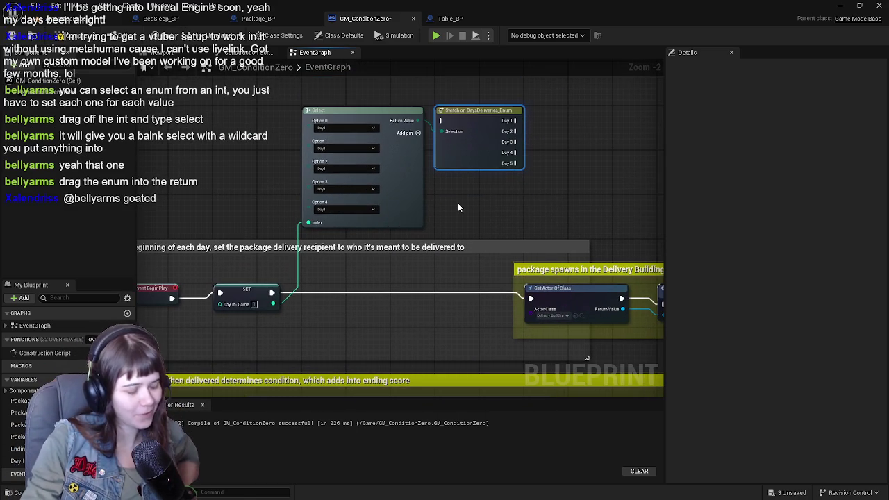
# Step: Remove the Select and Switch nodes from GM_ConditionZero and move to Package_BP via Table_BP
pyautogui.press('Delete')
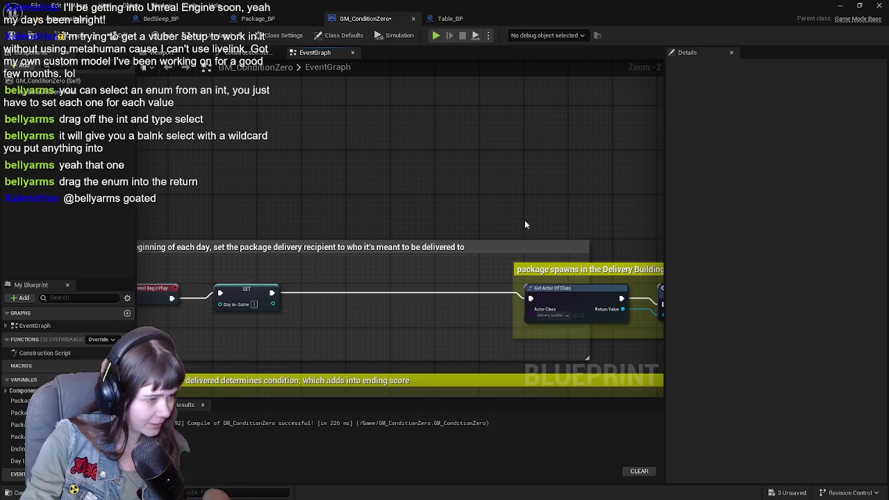
pyautogui.click(449, 21)
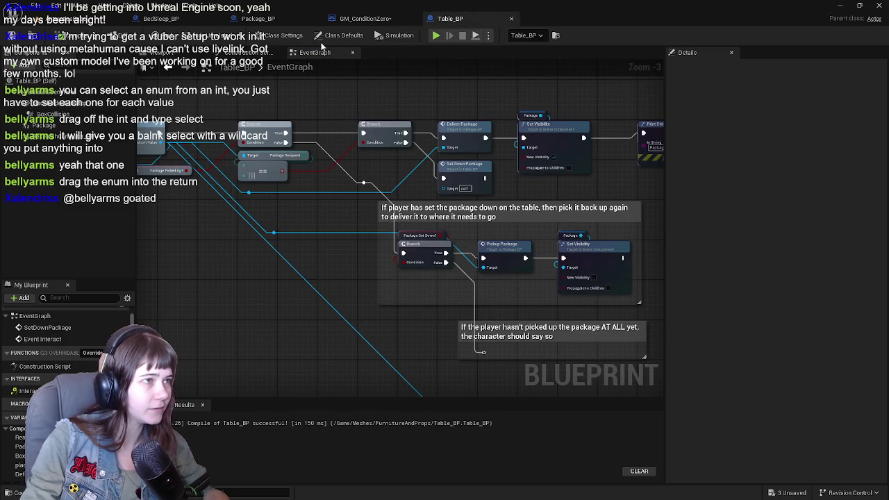
pyautogui.click(258, 18)
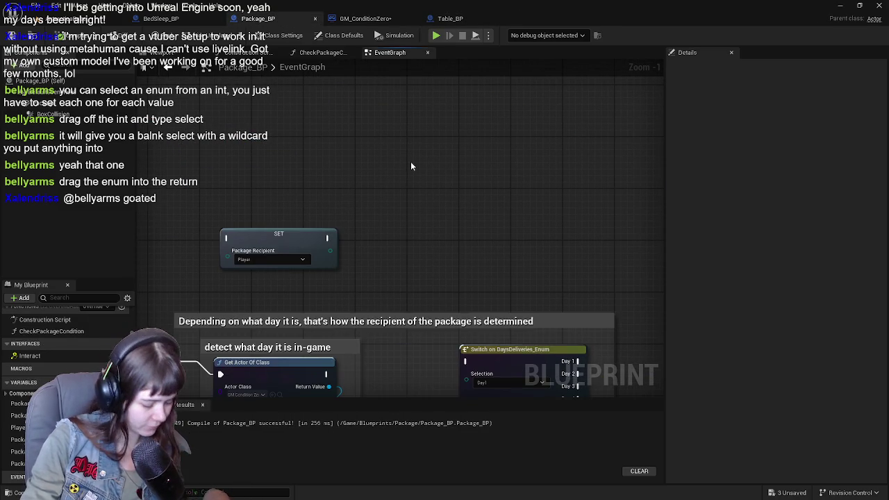
# Step: Paste the Select and Switch nodes into Package_BP and delete the SET Package Recipient node
pyautogui.hotkey('ctrl', 'z')
pyautogui.moveTo(472, 283); pyautogui.dragTo(489, 225)
pyautogui.click(289, 239)
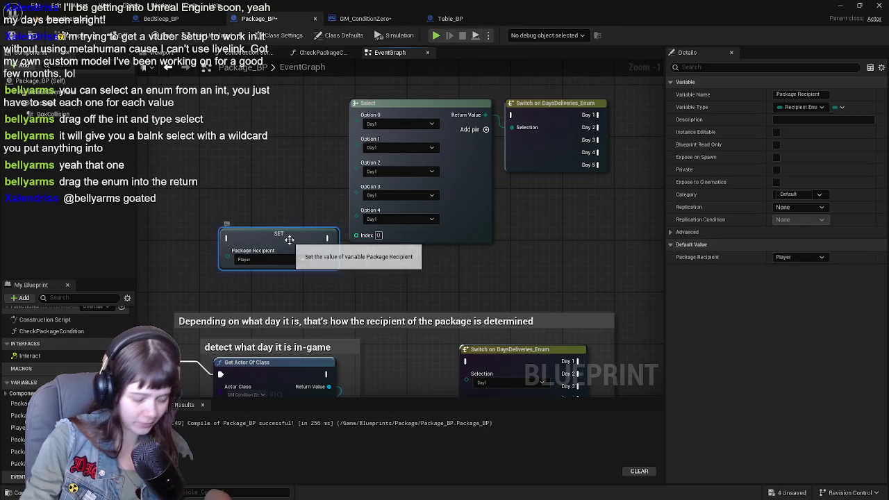
pyautogui.press('Delete')
pyautogui.moveTo(334, 246)
pyautogui.mouseDown()
pyautogui.moveTo(484, 199)
pyautogui.moveTo(528, 166)
pyautogui.mouseUp()
pyautogui.moveTo(555, 242)
pyautogui.mouseDown()
pyautogui.moveTo(465, 139)
pyautogui.moveTo(541, 195)
pyautogui.moveTo(421, 189)
pyautogui.moveTo(373, 209)
pyautogui.moveTo(371, 159)
pyautogui.moveTo(471, 126)
pyautogui.mouseUp()
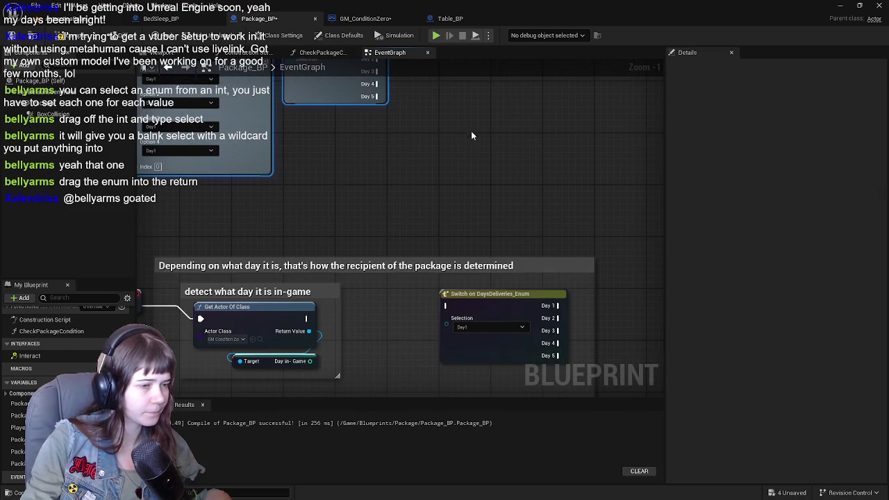
# Step: Review the pickup and delivery sections, then drag a wire off the Out Row Recipient value
pyautogui.click(489, 291)
pyautogui.scroll(-2, 485, 209)
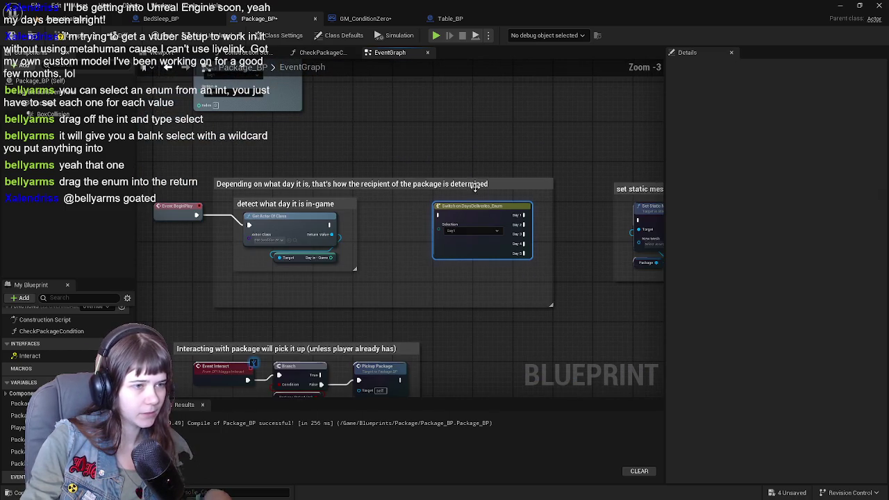
pyautogui.moveTo(457, 248)
pyautogui.mouseDown()
pyautogui.moveTo(412, 91)
pyautogui.moveTo(291, 118)
pyautogui.moveTo(397, 216)
pyautogui.moveTo(482, 272)
pyautogui.moveTo(592, 260)
pyautogui.moveTo(211, 275)
pyautogui.moveTo(372, 256)
pyautogui.moveTo(424, 271)
pyautogui.moveTo(407, 259)
pyautogui.moveTo(328, 257)
pyautogui.mouseUp()
pyautogui.scroll(1, 305, 277)
pyautogui.scroll(1, 424, 266)
pyautogui.moveTo(263, 241); pyautogui.dragTo(310, 285)
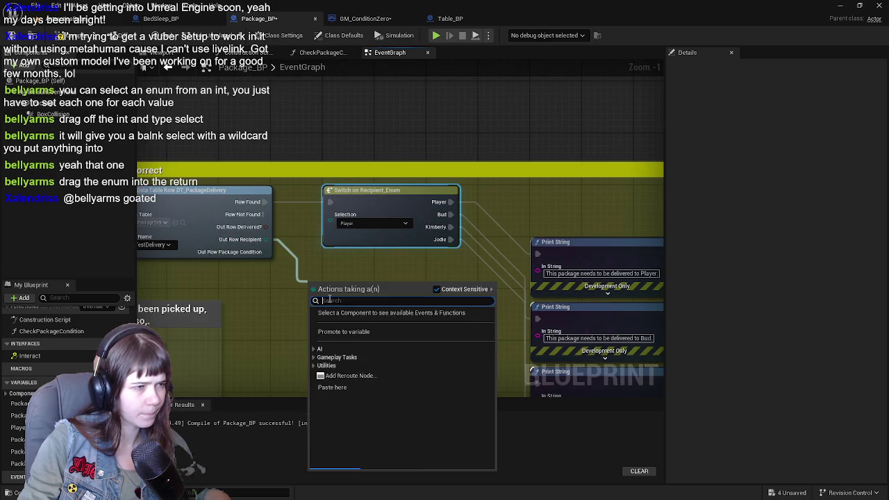
# Step: Add an Equal (Enum) comparison on Out Row Recipient feeding a new Branch node
pyautogui.write('==')
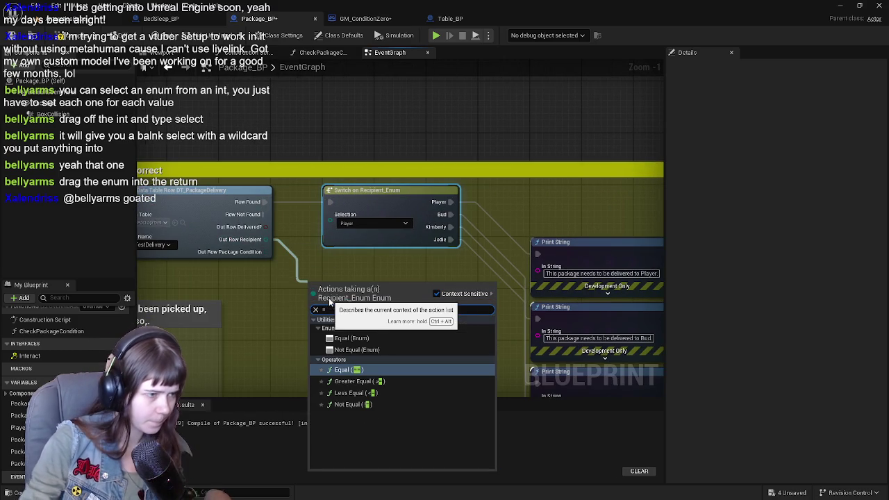
pyautogui.press('Return')
pyautogui.moveTo(357, 285); pyautogui.dragTo(363, 297)
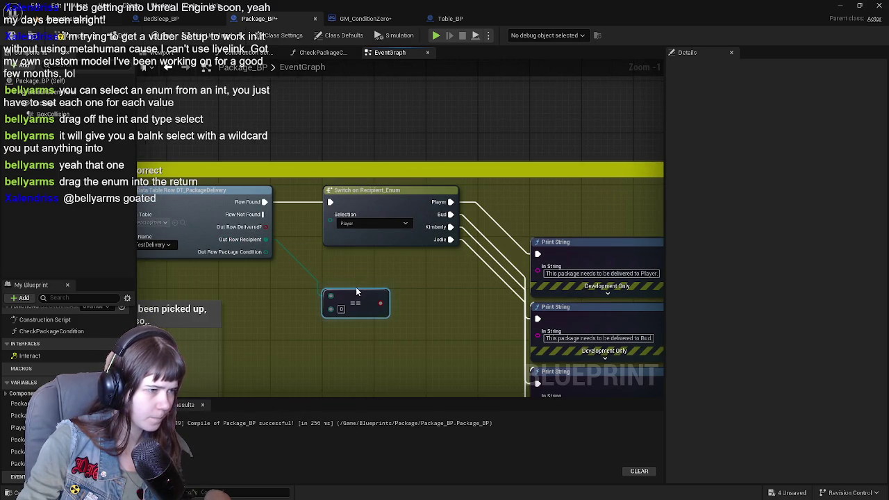
pyautogui.click(414, 297)
pyautogui.moveTo(439, 304)
pyautogui.mouseDown()
pyautogui.moveTo(428, 301)
pyautogui.moveTo(409, 318)
pyautogui.moveTo(435, 301)
pyautogui.mouseUp()
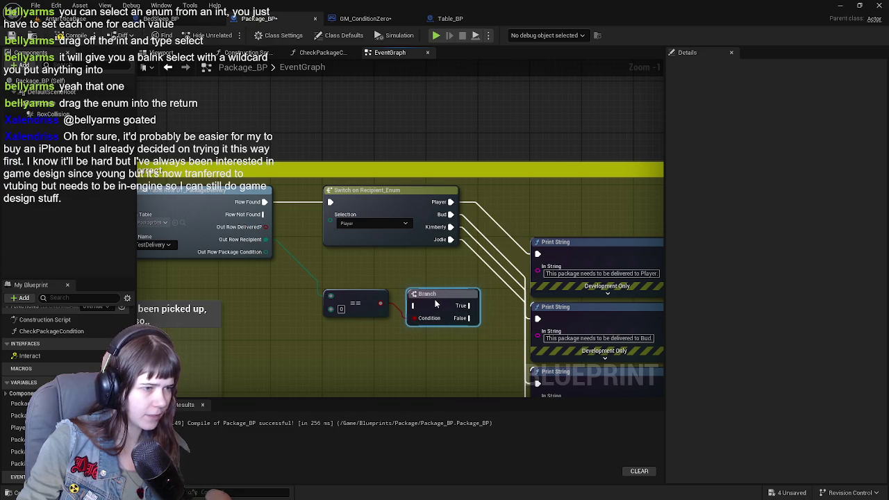
# Step: Select the Switch on Recipient_Enum node and gather its Print String nodes together
pyautogui.click(396, 207)
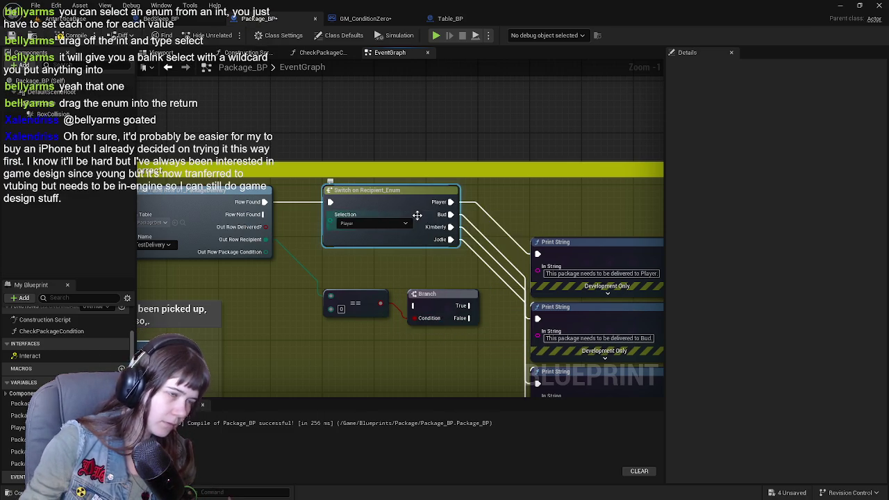
pyautogui.scroll(-2, 410, 236)
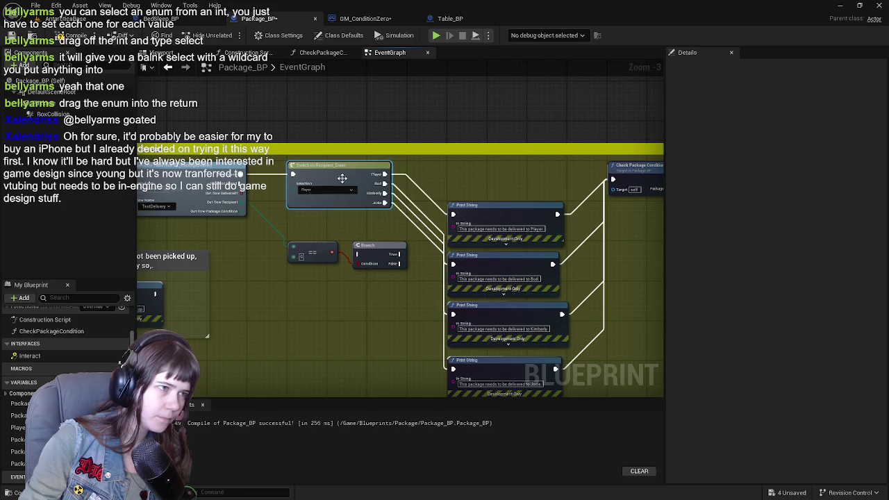
pyautogui.moveTo(483, 181)
pyautogui.mouseDown()
pyautogui.moveTo(531, 299)
pyautogui.moveTo(537, 383)
pyautogui.mouseUp()
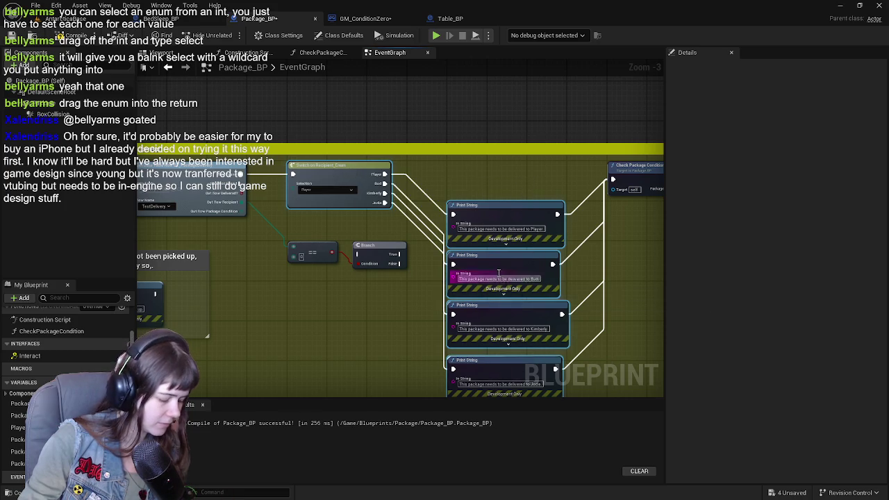
pyautogui.scroll(-6, 419, 257)
pyautogui.scroll(5, 374, 186)
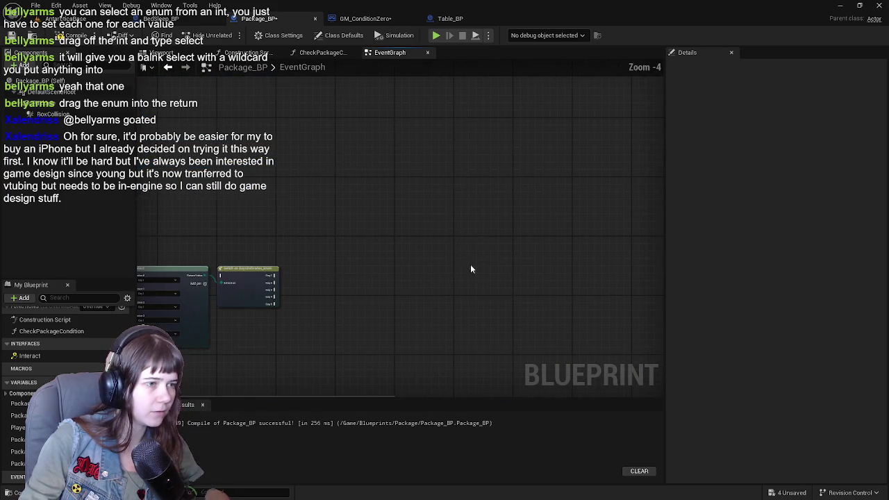
pyautogui.moveTo(459, 203)
pyautogui.mouseDown()
pyautogui.moveTo(391, 159)
pyautogui.moveTo(405, 240)
pyautogui.moveTo(424, 284)
pyautogui.mouseUp()
# Step: Pan across the graph toward the SET and Get Actor nodes, then return to GM_ConditionZero
pyautogui.scroll(3, 424, 283)
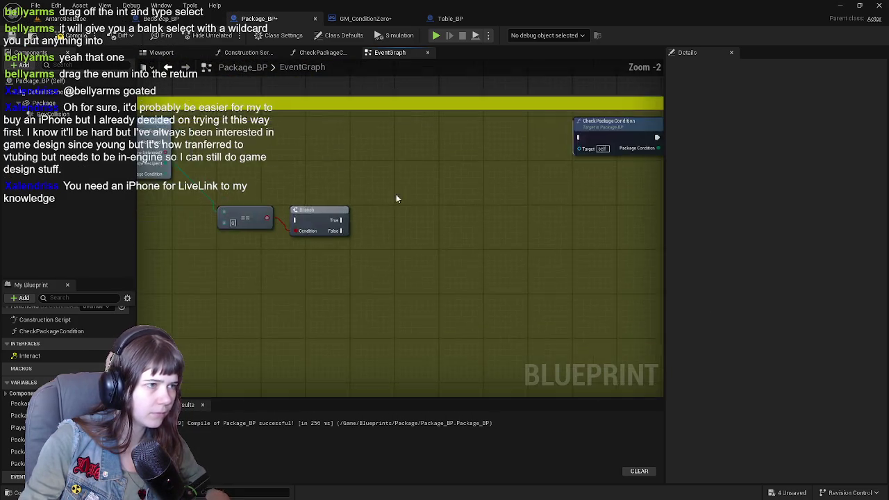
pyautogui.scroll(1, 361, 266)
pyautogui.moveTo(361, 266)
pyautogui.mouseDown()
pyautogui.moveTo(493, 258)
pyautogui.moveTo(171, 258)
pyautogui.mouseUp()
pyautogui.moveTo(485, 231)
pyautogui.mouseDown()
pyautogui.moveTo(381, 250)
pyautogui.moveTo(161, 233)
pyautogui.moveTo(339, 255)
pyautogui.moveTo(211, 255)
pyautogui.moveTo(562, 272)
pyautogui.moveTo(149, 274)
pyautogui.moveTo(378, 270)
pyautogui.moveTo(470, 236)
pyautogui.moveTo(373, 234)
pyautogui.moveTo(440, 238)
pyautogui.moveTo(479, 295)
pyautogui.moveTo(551, 234)
pyautogui.moveTo(346, 209)
pyautogui.moveTo(343, 276)
pyautogui.moveTo(555, 209)
pyautogui.mouseUp()
pyautogui.scroll(-2, 400, 241)
pyautogui.scroll(2, 377, 270)
pyautogui.scroll(-1, 551, 234)
pyautogui.click(366, 18)
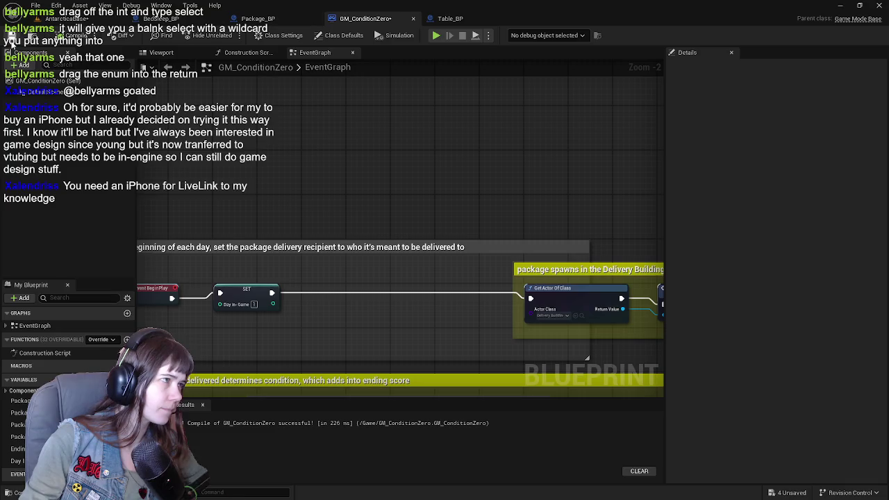
pyautogui.scroll(2, 460, 240)
pyautogui.scroll(-2, 461, 181)
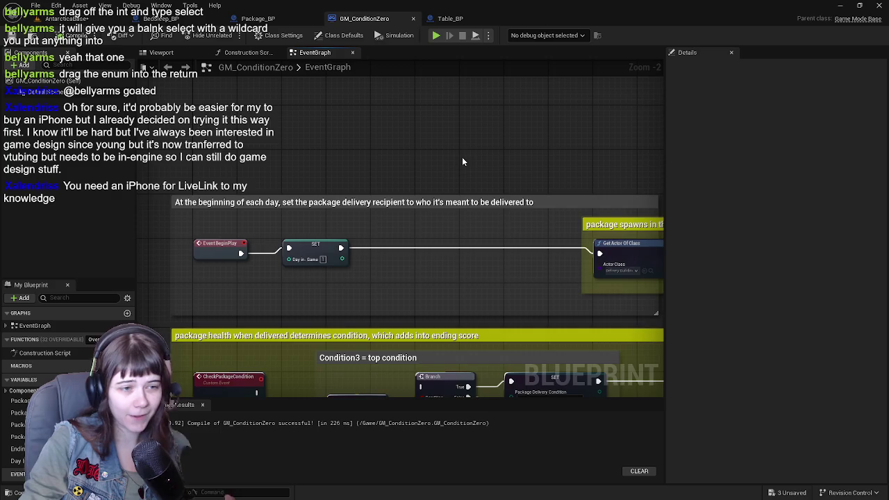
pyautogui.moveTo(371, 210)
pyautogui.mouseDown()
pyautogui.moveTo(386, 226)
pyautogui.moveTo(555, 272)
pyautogui.moveTo(369, 262)
pyautogui.moveTo(378, 256)
pyautogui.mouseUp()
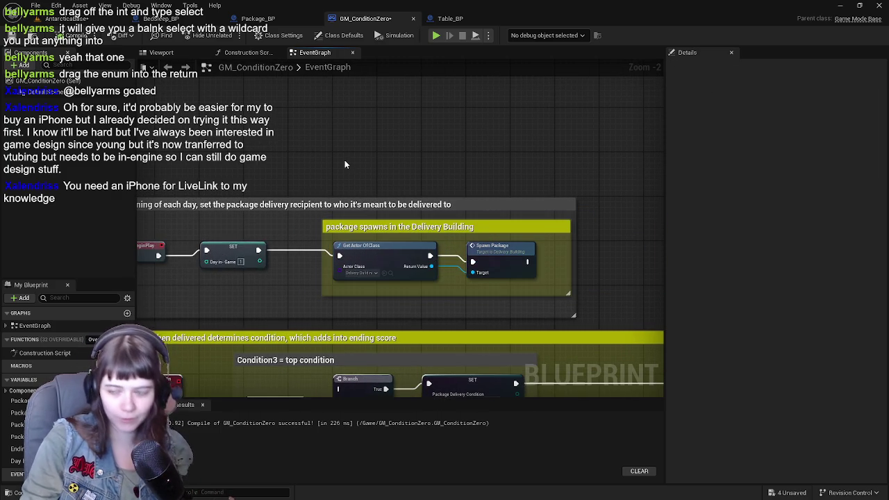
pyautogui.moveTo(408, 258); pyautogui.dragTo(344, 255)
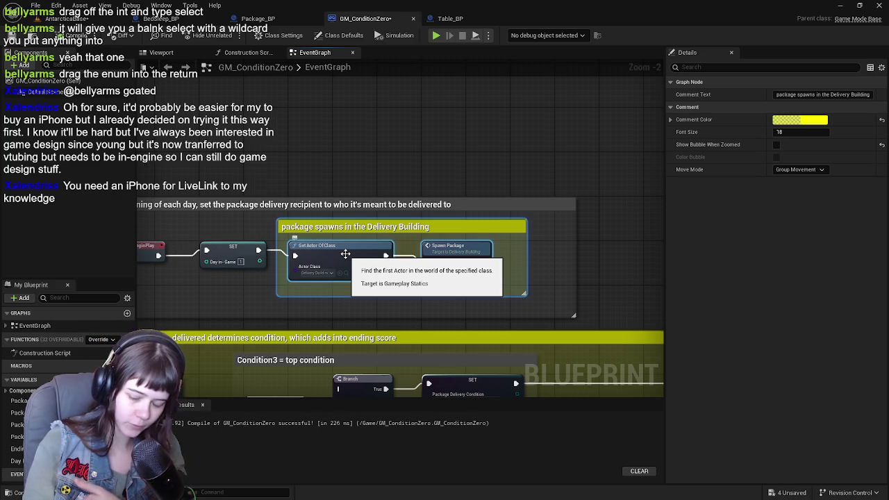
pyautogui.moveTo(345, 254); pyautogui.dragTo(390, 255)
pyautogui.click(394, 157)
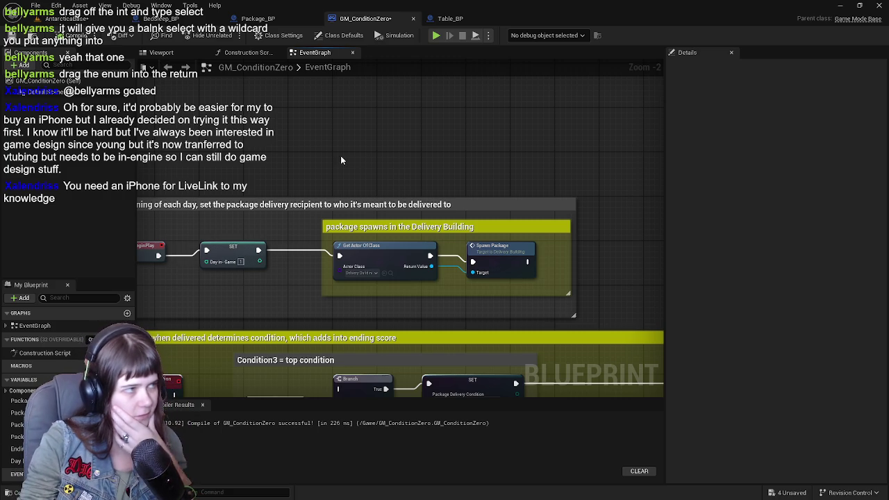
# Step: Inspect Table_BP's Print String and SET nodes, then go back to Package_BP's DeliverPackage check
pyautogui.click(455, 19)
pyautogui.moveTo(296, 217)
pyautogui.mouseDown()
pyautogui.moveTo(239, 268)
pyautogui.moveTo(254, 213)
pyautogui.mouseUp()
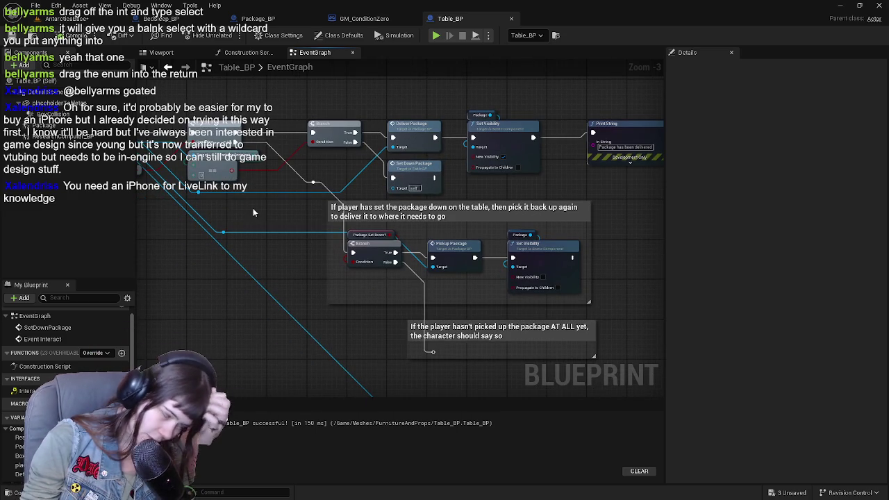
pyautogui.moveTo(270, 285)
pyautogui.mouseDown()
pyautogui.moveTo(307, 170)
pyautogui.moveTo(308, 62)
pyautogui.moveTo(207, 77)
pyautogui.moveTo(245, 227)
pyautogui.moveTo(379, 206)
pyautogui.moveTo(345, 214)
pyautogui.moveTo(383, 227)
pyautogui.moveTo(378, 268)
pyautogui.moveTo(301, 254)
pyautogui.moveTo(209, 171)
pyautogui.moveTo(227, 223)
pyautogui.moveTo(140, 241)
pyautogui.moveTo(215, 215)
pyautogui.moveTo(327, 42)
pyautogui.moveTo(409, 186)
pyautogui.moveTo(441, 188)
pyautogui.moveTo(335, 153)
pyautogui.moveTo(347, 139)
pyautogui.moveTo(353, 63)
pyautogui.mouseUp()
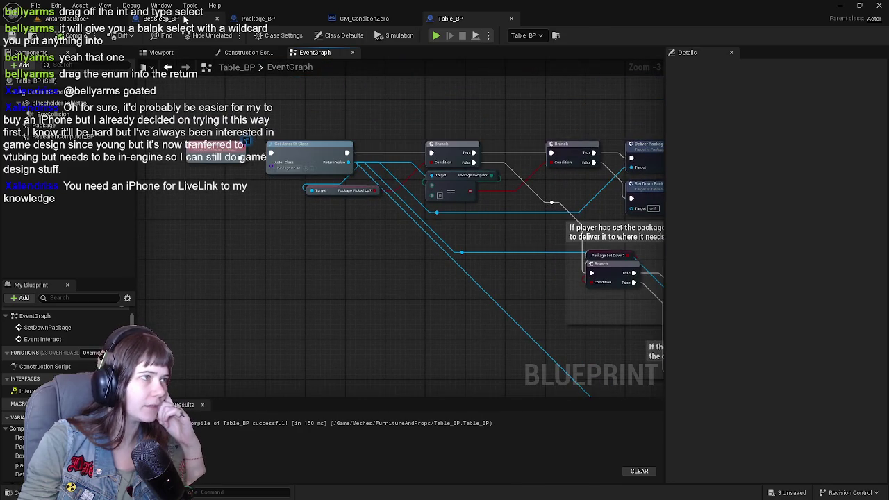
pyautogui.click(257, 19)
pyautogui.scroll(-2, 479, 122)
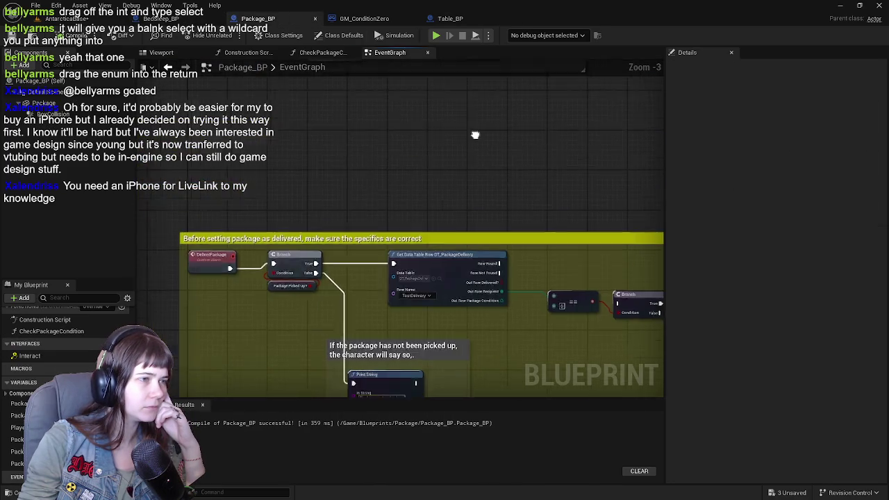
# Step: Drag a Package Recipient getter into the graph next to the Branch and comparison nodes
pyautogui.scroll(2, 397, 199)
pyautogui.moveTo(368, 144)
pyautogui.mouseDown()
pyautogui.moveTo(375, 209)
pyautogui.moveTo(357, 369)
pyautogui.moveTo(320, 131)
pyautogui.moveTo(371, 287)
pyautogui.mouseUp()
pyautogui.scroll(3, 371, 287)
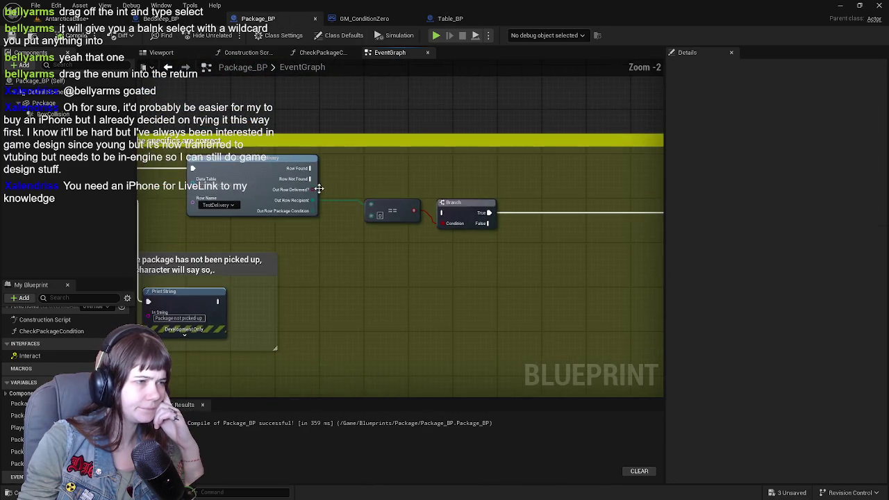
pyautogui.scroll(-3, 300, 274)
pyautogui.moveTo(378, 228)
pyautogui.mouseDown()
pyautogui.moveTo(551, 163)
pyautogui.moveTo(417, 238)
pyautogui.mouseUp()
pyautogui.scroll(1, 403, 229)
pyautogui.scroll(-1, 403, 228)
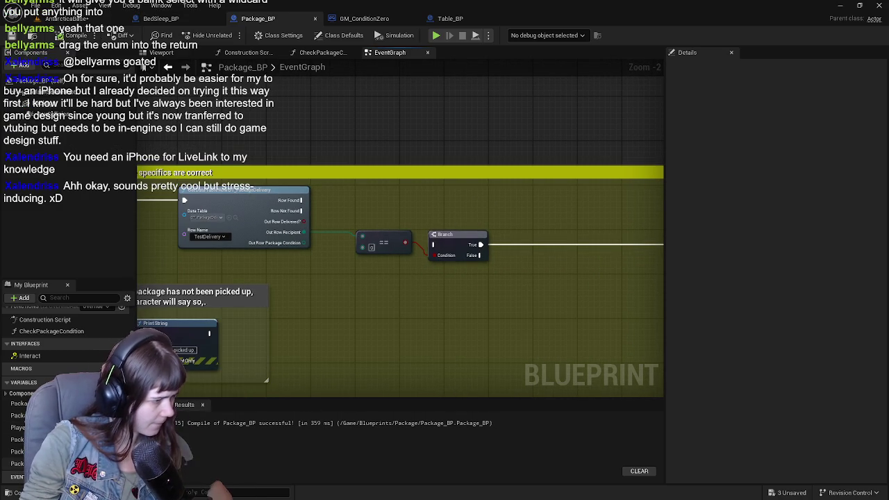
pyautogui.moveTo(21, 451)
pyautogui.mouseDown()
pyautogui.moveTo(209, 347)
pyautogui.moveTo(342, 288)
pyautogui.moveTo(365, 247)
pyautogui.mouseUp()
pyautogui.moveTo(360, 290)
pyautogui.mouseDown()
pyautogui.moveTo(364, 248)
pyautogui.moveTo(381, 285)
pyautogui.mouseUp()
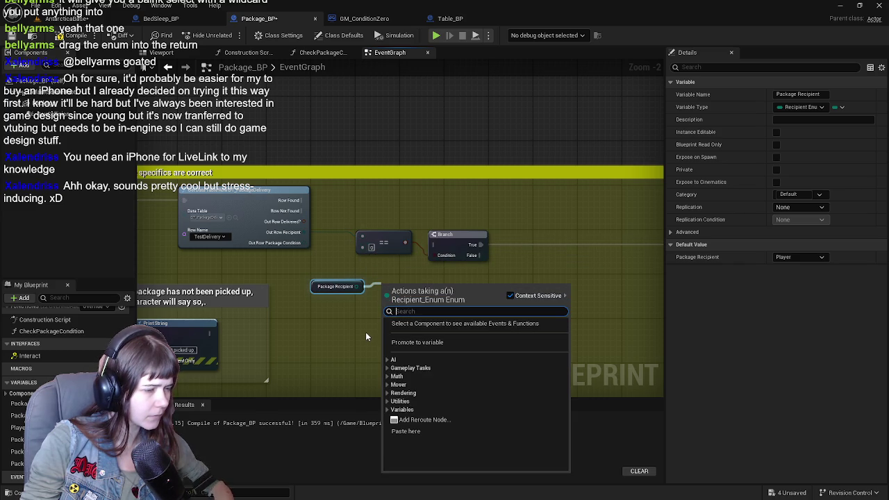
pyautogui.click(366, 332)
pyautogui.moveTo(356, 286); pyautogui.dragTo(365, 249)
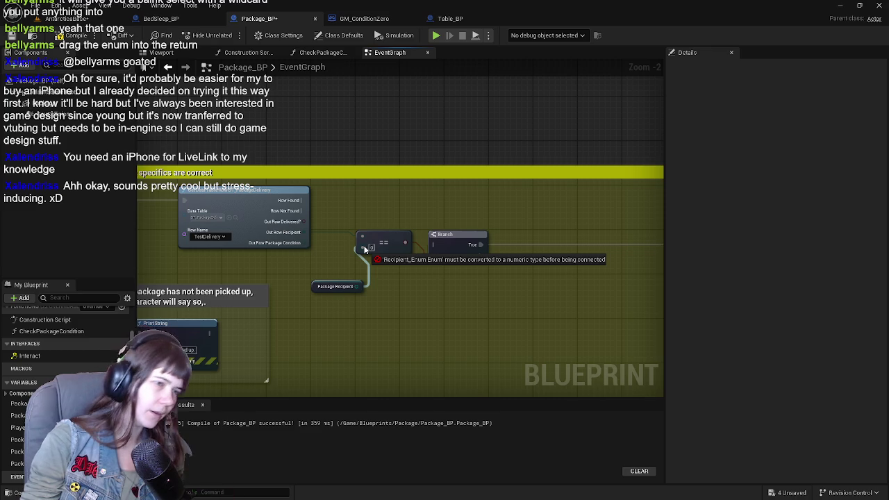
pyautogui.moveTo(365, 248); pyautogui.dragTo(380, 275)
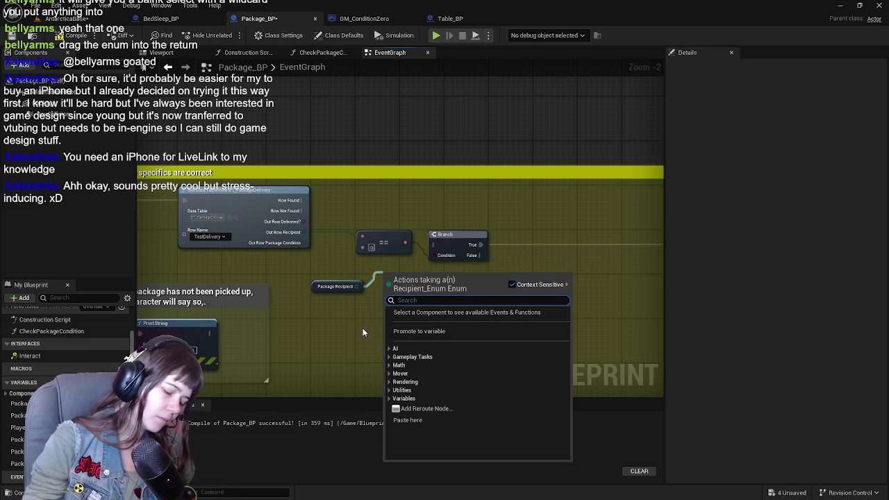
# Step: Add an Equal (Enum) node comparing Package Recipient with Out Row Recipient and delete the leftover comparison
pyautogui.write('=')
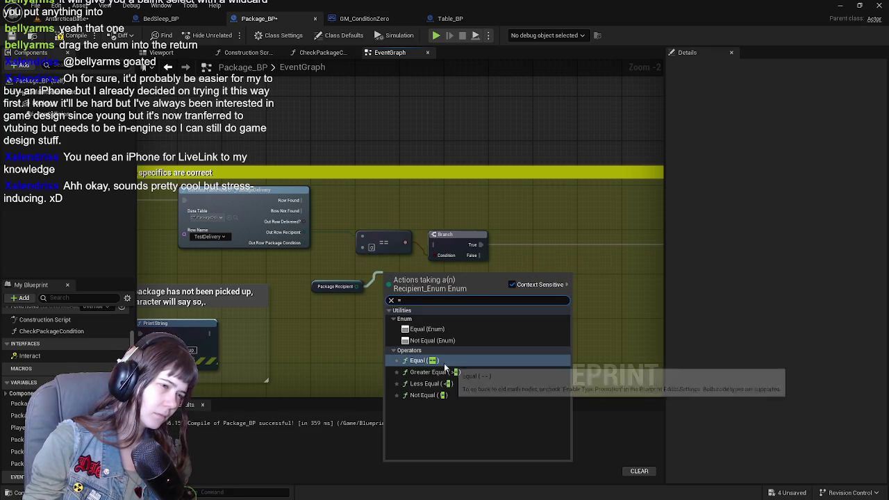
pyautogui.click(445, 332)
pyautogui.scroll(1, 437, 317)
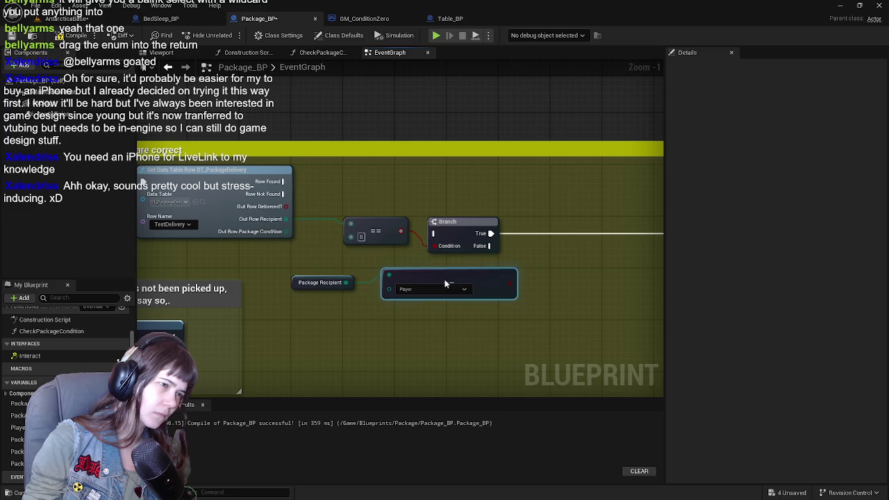
pyautogui.moveTo(390, 276); pyautogui.dragTo(389, 297)
pyautogui.moveTo(349, 223); pyautogui.dragTo(389, 286)
pyautogui.click(376, 220)
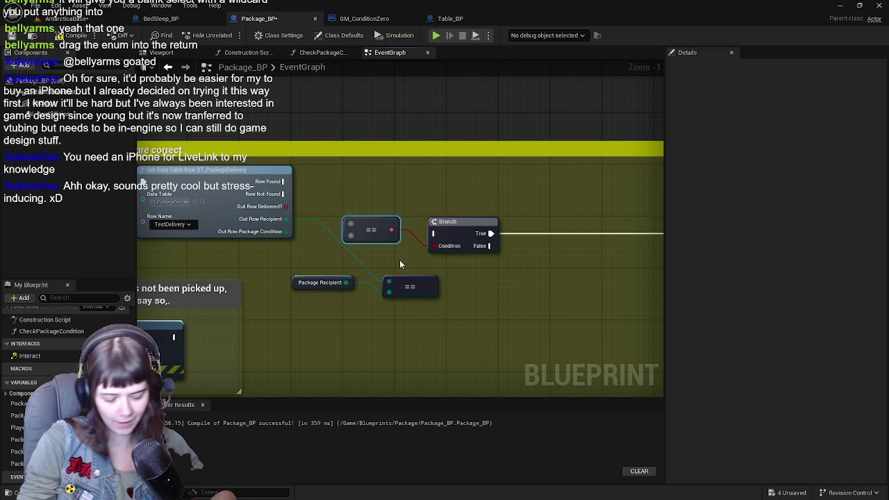
pyautogui.click(389, 286)
pyautogui.press('Delete')
# Step: Feed the equality result into the Branch Condition and save the blueprint
pyautogui.moveTo(376, 229); pyautogui.dragTo(432, 245)
pyautogui.moveTo(296, 286)
pyautogui.mouseDown()
pyautogui.moveTo(351, 254)
pyautogui.moveTo(347, 259)
pyautogui.mouseUp()
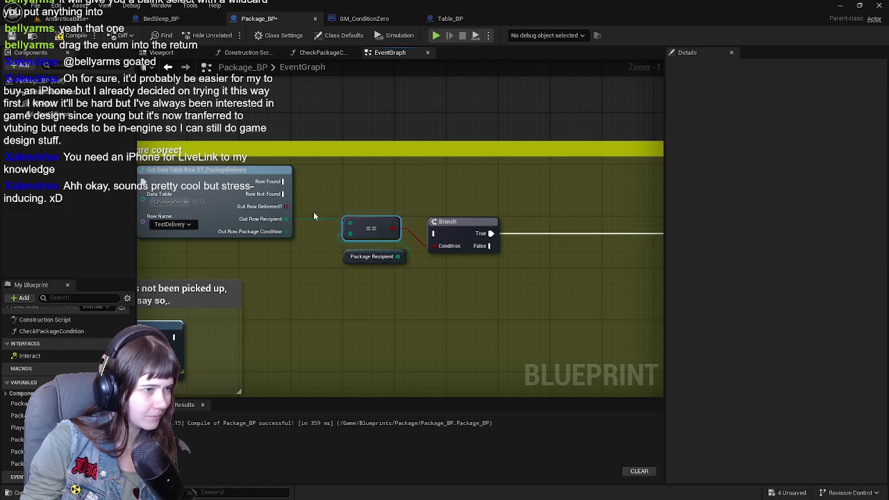
pyautogui.hotkey('ctrl', 's')
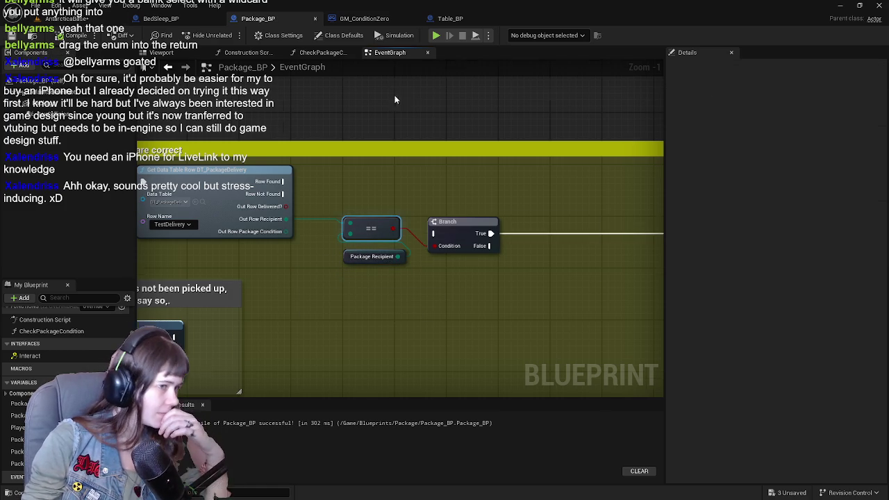
# Step: Move the Branch up and drive it from the Row Found execution pin
pyautogui.scroll(-1, 371, 128)
pyautogui.moveTo(421, 235)
pyautogui.mouseDown()
pyautogui.moveTo(417, 195)
pyautogui.moveTo(450, 197)
pyautogui.mouseUp()
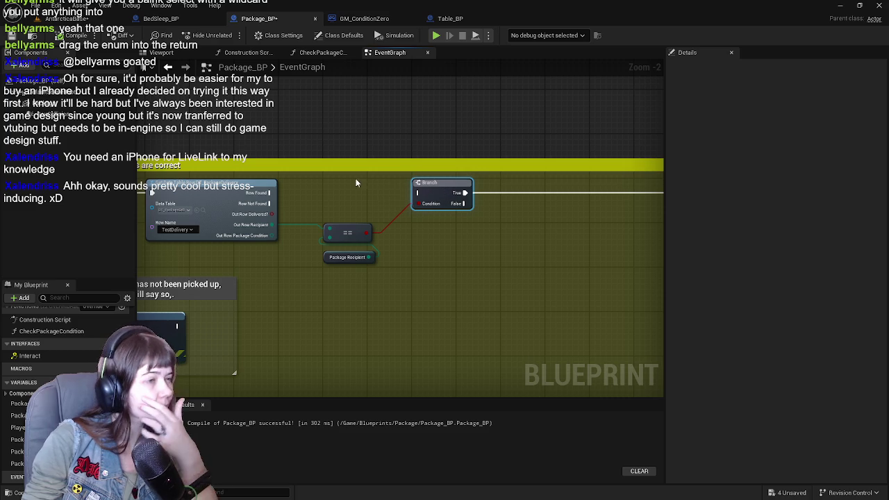
pyautogui.moveTo(269, 192); pyautogui.dragTo(417, 193)
pyautogui.scroll(-1, 366, 181)
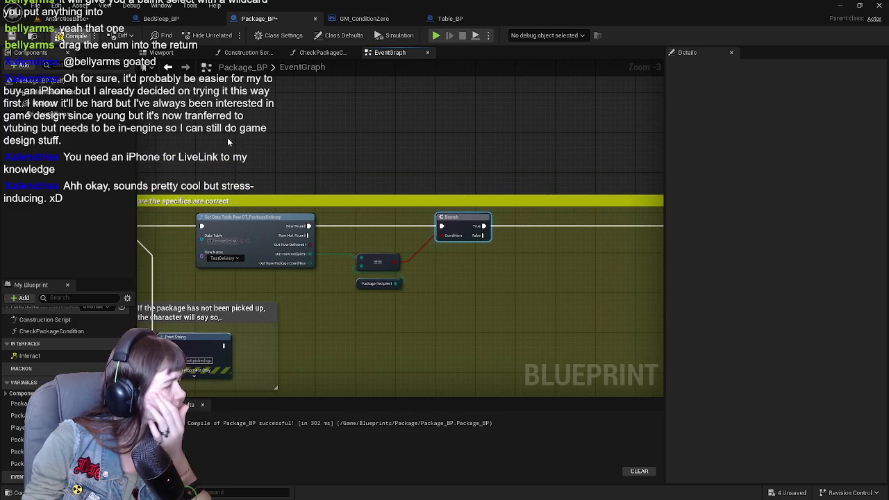
pyautogui.scroll(-1, 390, 143)
pyautogui.moveTo(390, 143)
pyautogui.mouseDown()
pyautogui.moveTo(365, 376)
pyautogui.moveTo(326, 239)
pyautogui.moveTo(303, 285)
pyautogui.moveTo(379, 207)
pyautogui.moveTo(317, 123)
pyautogui.moveTo(348, 243)
pyautogui.moveTo(364, 240)
pyautogui.moveTo(349, 238)
pyautogui.mouseUp()
pyautogui.scroll(1, 327, 242)
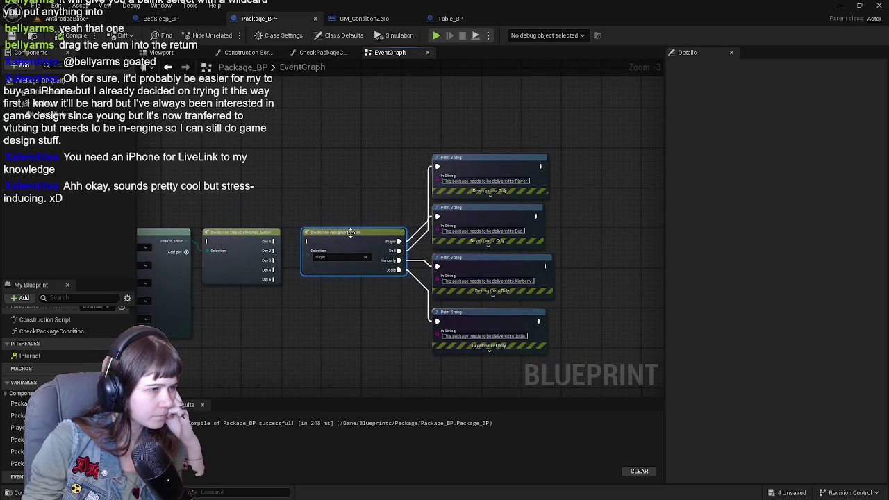
# Step: Move the four Print String nodes and Switch on Recipient up and to the right
pyautogui.scroll(-1, 377, 145)
pyautogui.moveTo(377, 146); pyautogui.dragTo(501, 352)
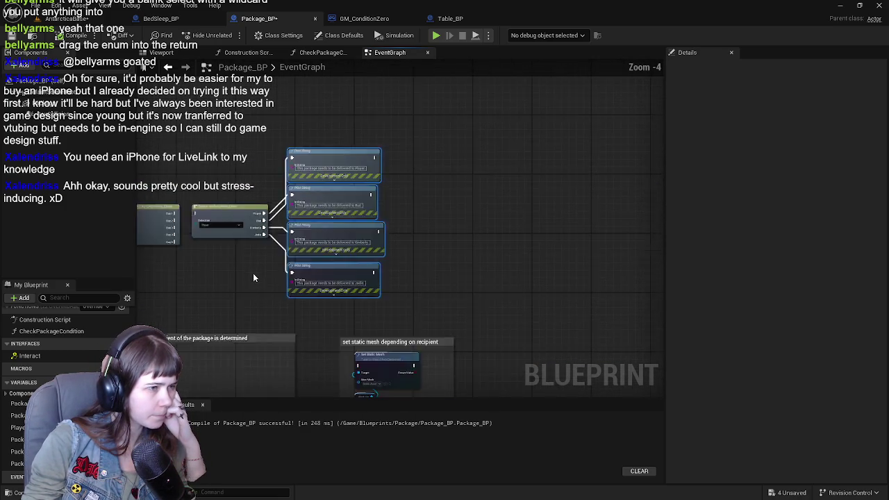
pyautogui.moveTo(246, 276); pyautogui.dragTo(371, 303)
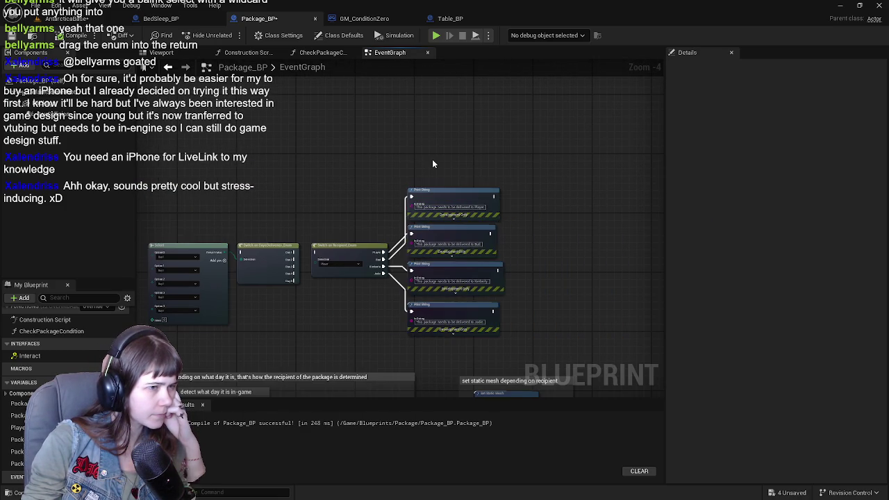
pyautogui.moveTo(447, 202)
pyautogui.mouseDown()
pyautogui.moveTo(528, 167)
pyautogui.moveTo(515, 172)
pyautogui.mouseUp()
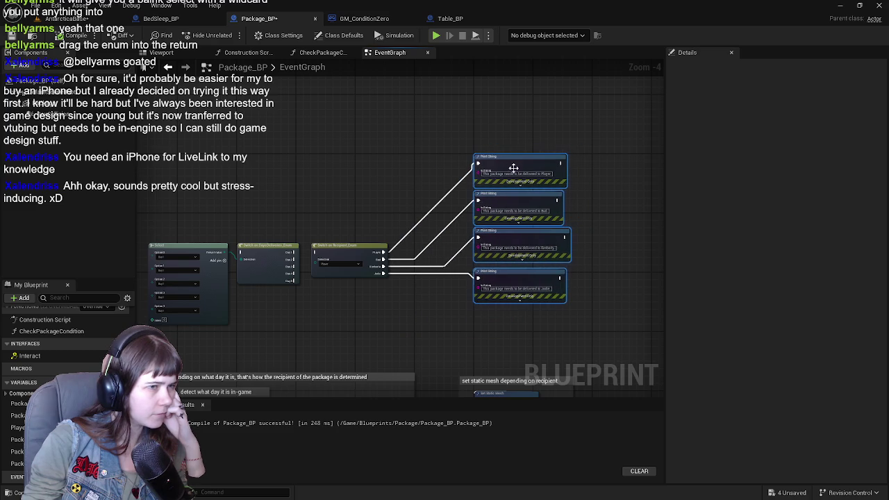
pyautogui.moveTo(359, 262)
pyautogui.mouseDown()
pyautogui.moveTo(412, 170)
pyautogui.moveTo(401, 168)
pyautogui.mouseUp()
pyautogui.moveTo(361, 244)
pyautogui.mouseDown()
pyautogui.moveTo(436, 177)
pyautogui.moveTo(451, 201)
pyautogui.moveTo(242, 239)
pyautogui.moveTo(268, 277)
pyautogui.mouseUp()
pyautogui.scroll(3, 431, 179)
# Step: Create a SET Package Recipient node and paste a copy below it
pyautogui.click(21, 451)
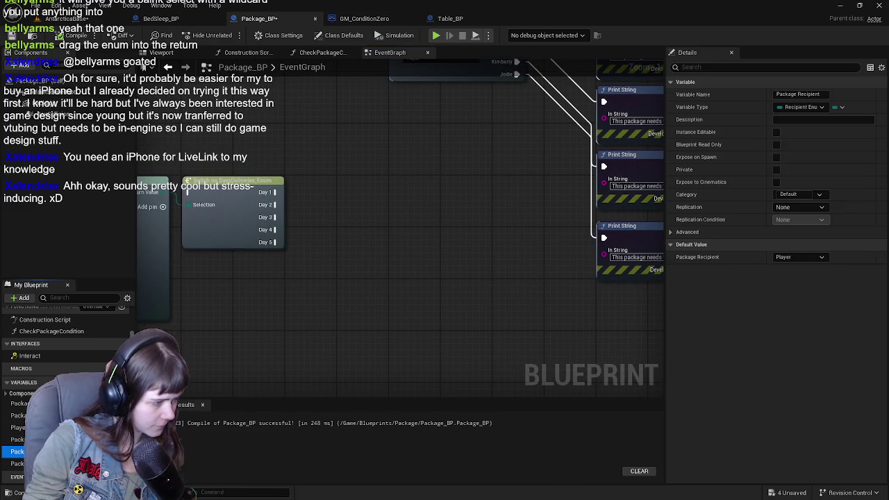
pyautogui.moveTo(20, 452)
pyautogui.mouseDown()
pyautogui.moveTo(350, 282)
pyautogui.moveTo(337, 179)
pyautogui.moveTo(382, 136)
pyautogui.moveTo(378, 129)
pyautogui.mouseUp()
pyautogui.click(380, 182)
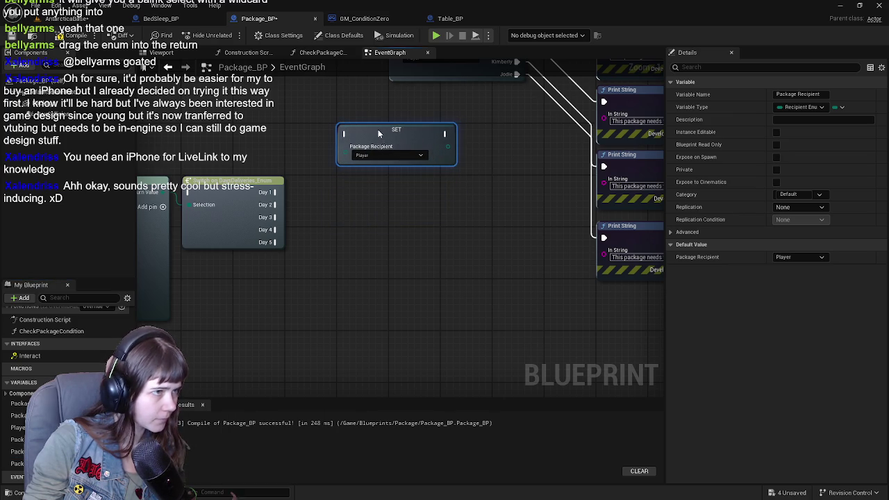
pyautogui.hotkey('ctrl', 'c')
pyautogui.hotkey('ctrl', 'v')
pyautogui.moveTo(365, 196); pyautogui.dragTo(365, 191)
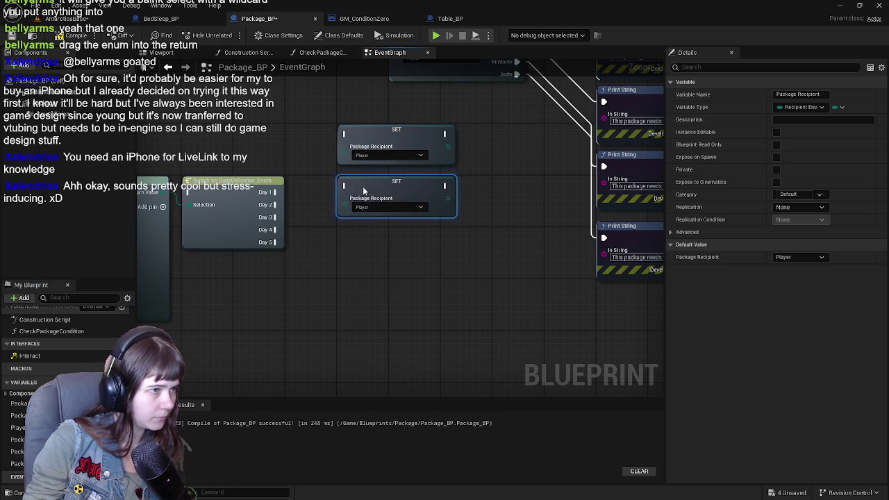
# Step: Paste three more SET Package Recipient copies to form a column of five
pyautogui.click(347, 258)
pyautogui.click(363, 191)
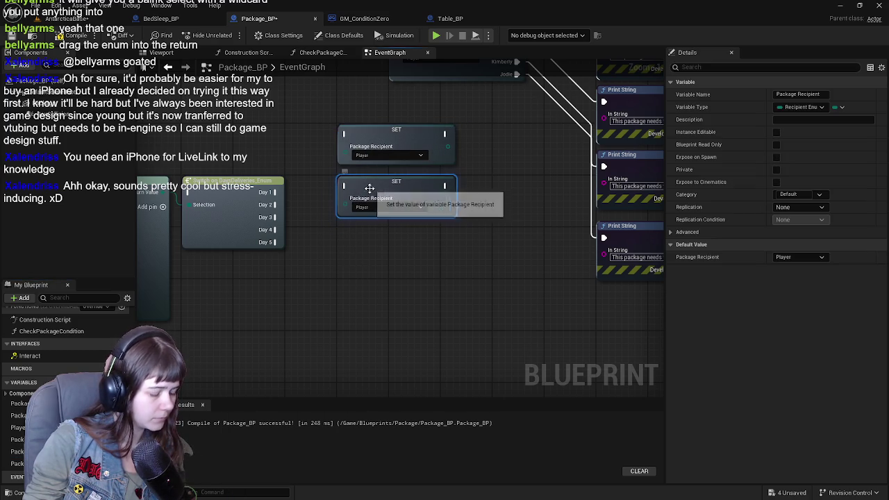
pyautogui.hotkey('ctrl', 'c')
pyautogui.hotkey('ctrl', 'v')
pyautogui.moveTo(388, 248); pyautogui.dragTo(368, 242)
pyautogui.hotkey('ctrl', 'v')
pyautogui.moveTo(361, 303); pyautogui.dragTo(351, 293)
pyautogui.hotkey('ctrl', 'v')
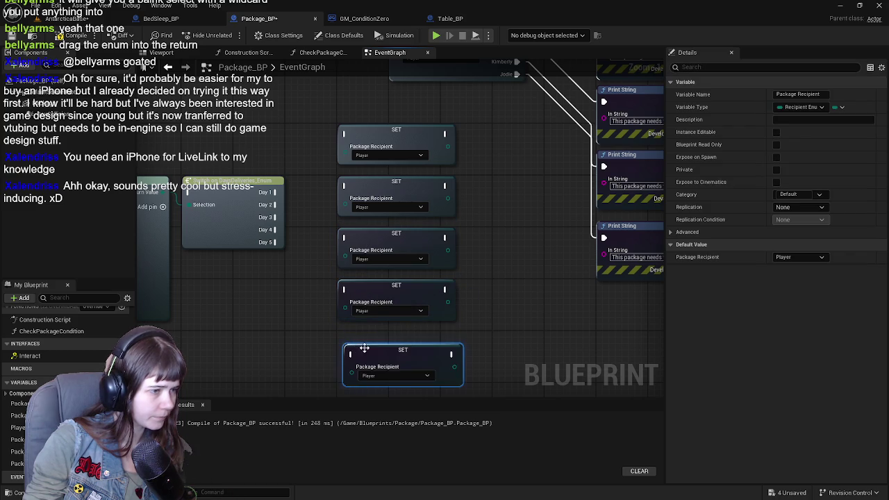
pyautogui.moveTo(359, 345); pyautogui.dragTo(365, 342)
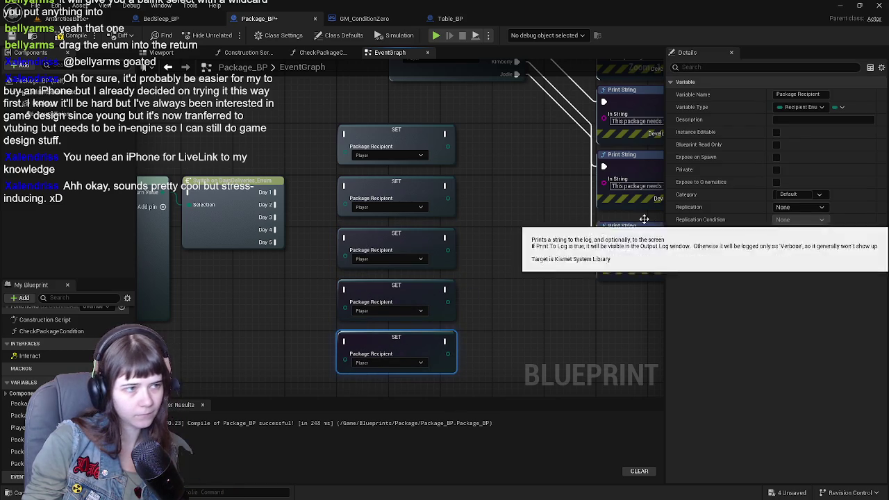
# Step: Rearrange the SET column, recipient switch, Print Strings and day switch, then go to the level viewport
pyautogui.scroll(-3, 657, 222)
pyautogui.moveTo(479, 132)
pyautogui.mouseDown()
pyautogui.moveTo(420, 209)
pyautogui.moveTo(362, 337)
pyautogui.mouseUp()
pyautogui.moveTo(417, 150); pyautogui.dragTo(417, 110)
pyautogui.moveTo(387, 146); pyautogui.dragTo(614, 229)
pyautogui.moveTo(524, 148); pyautogui.dragTo(611, 375)
pyautogui.moveTo(403, 182)
pyautogui.mouseDown()
pyautogui.moveTo(396, 139)
pyautogui.moveTo(485, 111)
pyautogui.moveTo(558, 104)
pyautogui.mouseUp()
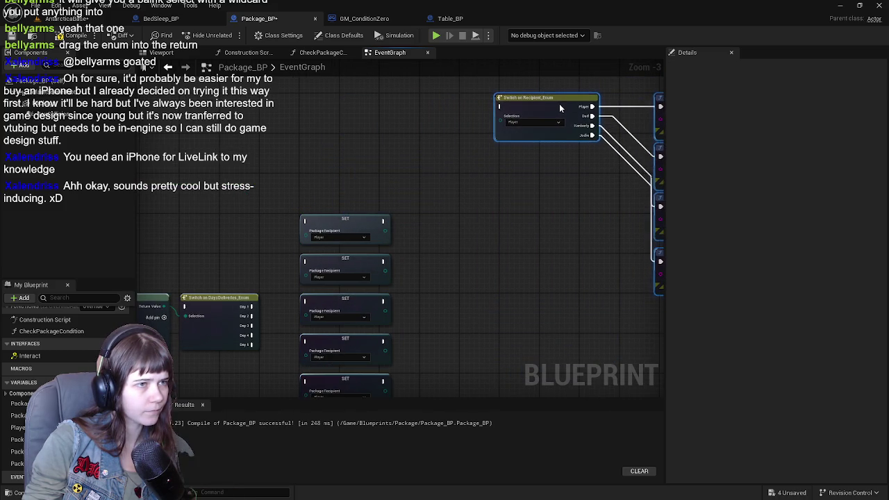
pyautogui.moveTo(465, 149); pyautogui.dragTo(554, 89)
pyautogui.moveTo(495, 192)
pyautogui.mouseDown()
pyautogui.moveTo(513, 148)
pyautogui.moveTo(534, 179)
pyautogui.mouseUp()
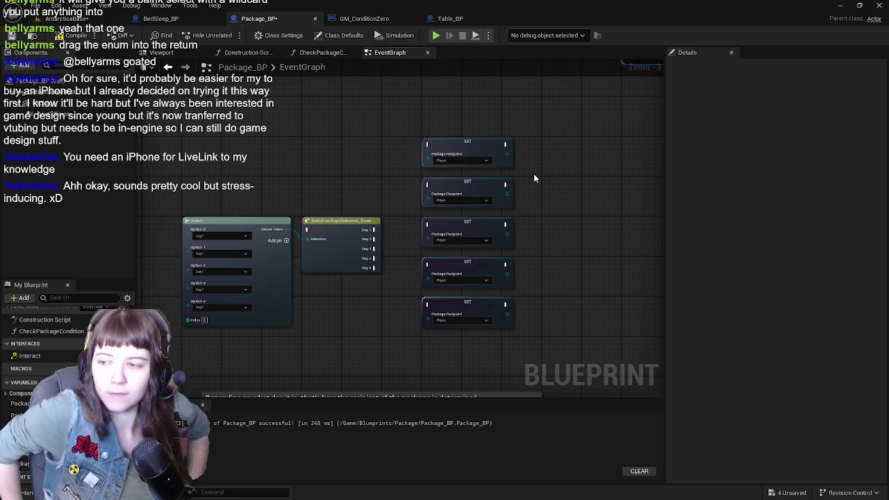
pyautogui.moveTo(534, 179); pyautogui.dragTo(490, 179)
pyautogui.moveTo(299, 221); pyautogui.dragTo(299, 178)
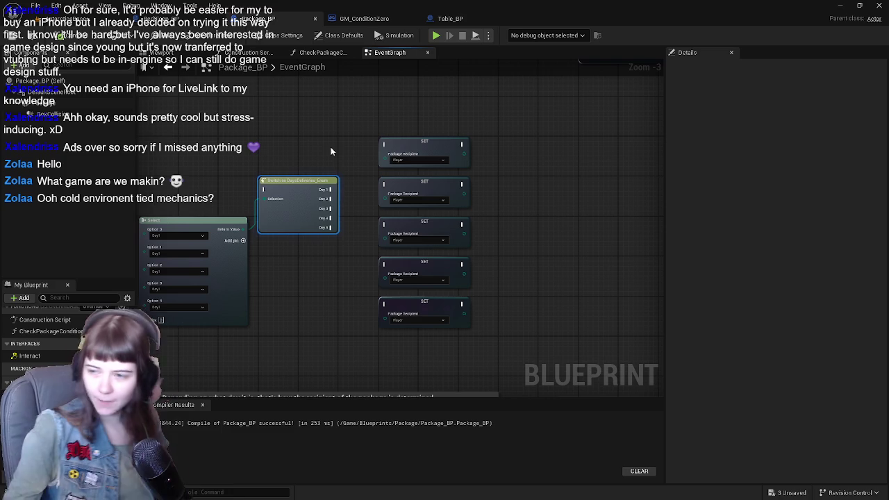
pyautogui.click(76, 20)
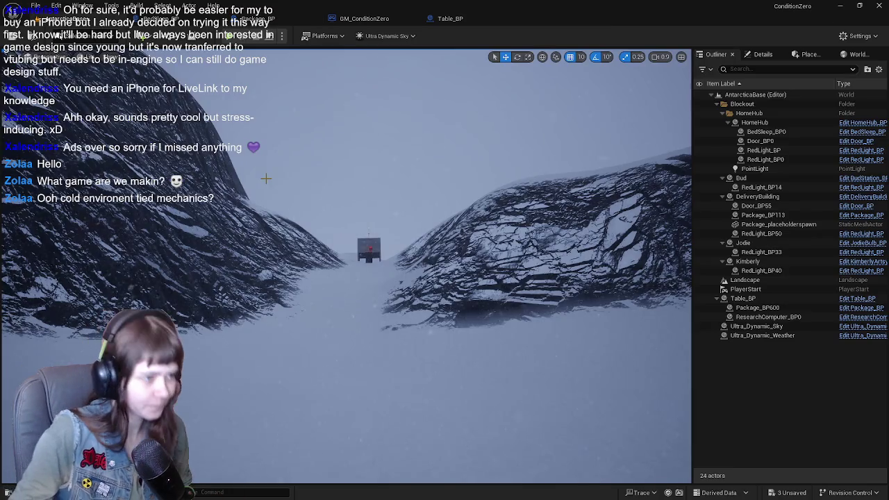
# Step: Fly toward the rock gap, glance at Table_BP and GM_ConditionZero, then return to Package_BP
pyautogui.moveTo(347, 278)
pyautogui.mouseDown()
pyautogui.moveTo(344, 267)
pyautogui.moveTo(243, 243)
pyautogui.moveTo(333, 277)
pyautogui.moveTo(306, 273)
pyautogui.moveTo(361, 299)
pyautogui.moveTo(354, 326)
pyautogui.moveTo(350, 285)
pyautogui.moveTo(425, 282)
pyautogui.mouseUp()
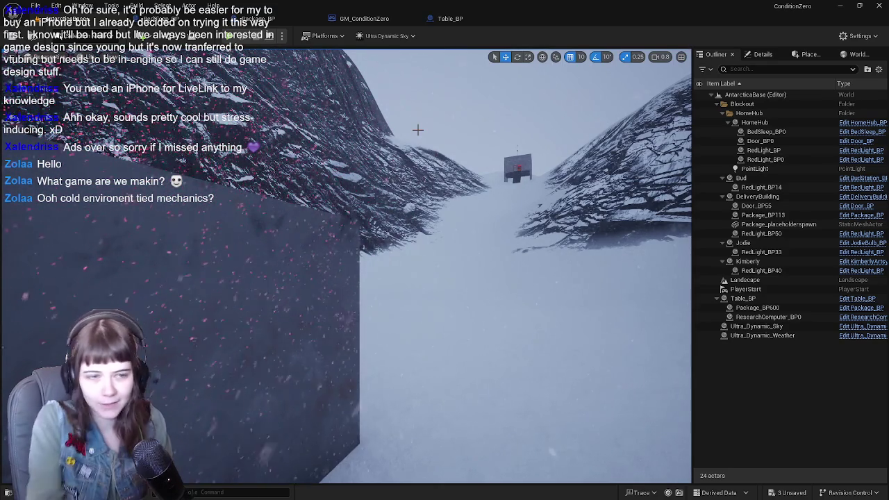
pyautogui.click(477, 23)
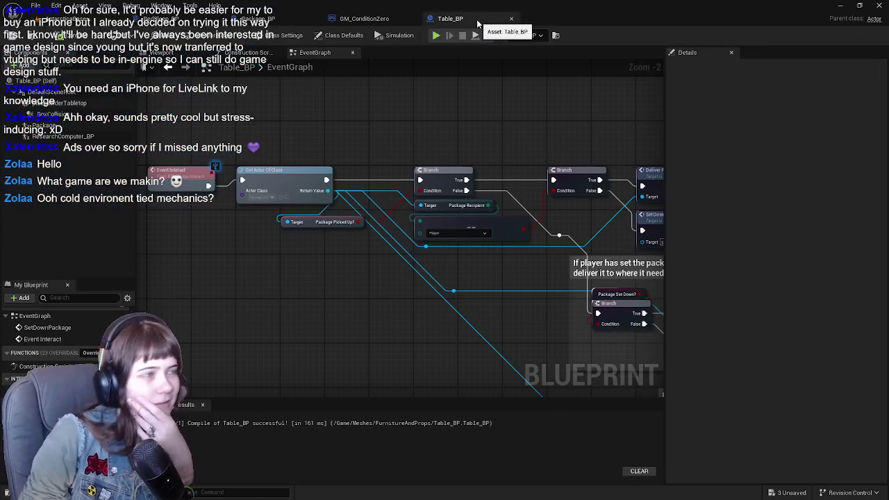
pyautogui.click(351, 18)
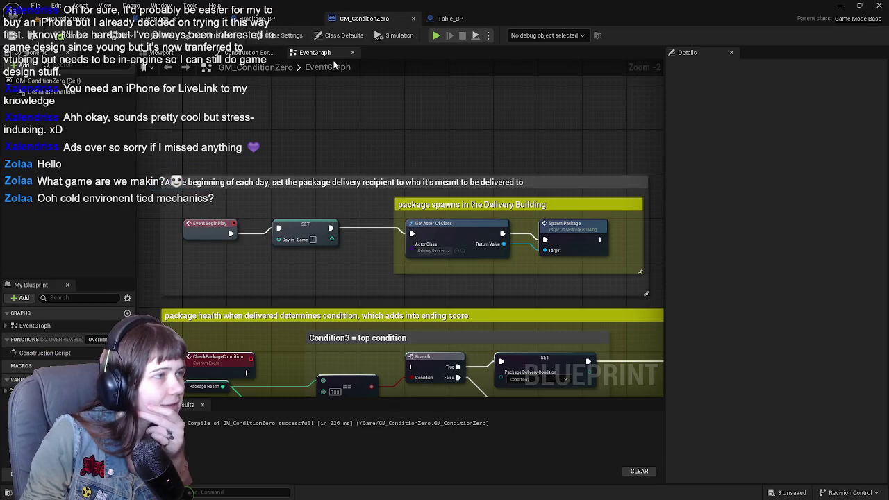
pyautogui.click(267, 20)
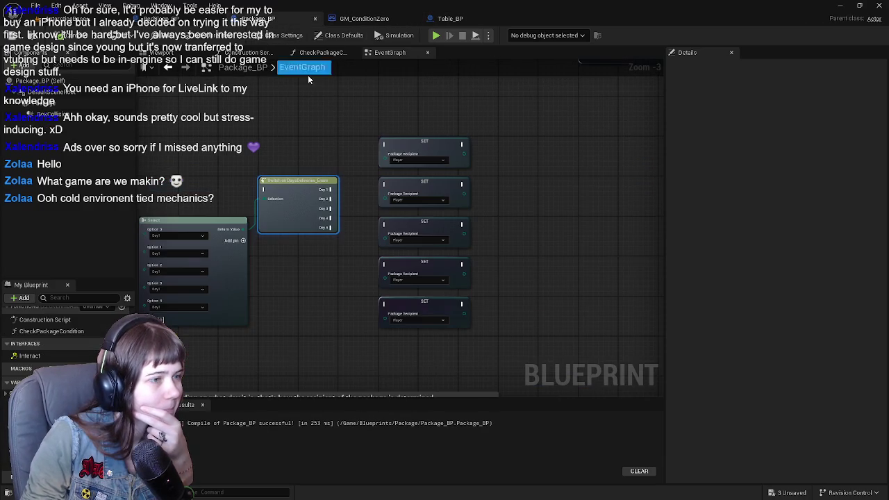
# Step: Save all modified assets and confirm saving the packages
pyautogui.scroll(1, 424, 133)
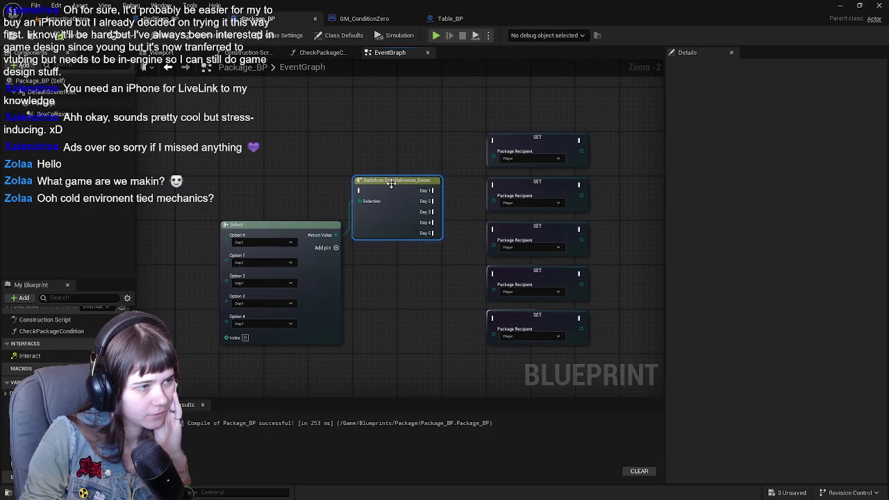
pyautogui.moveTo(436, 164); pyautogui.dragTo(409, 149)
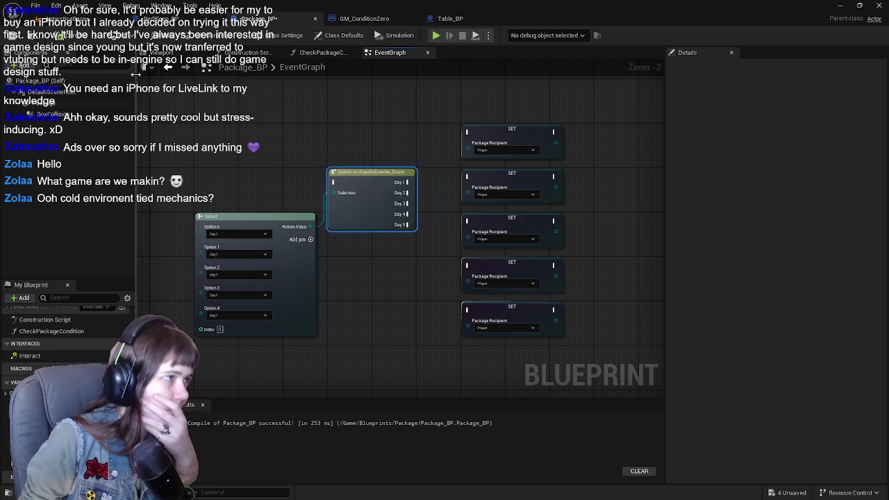
pyautogui.click(76, 18)
pyautogui.hotkey('ctrl', 's')
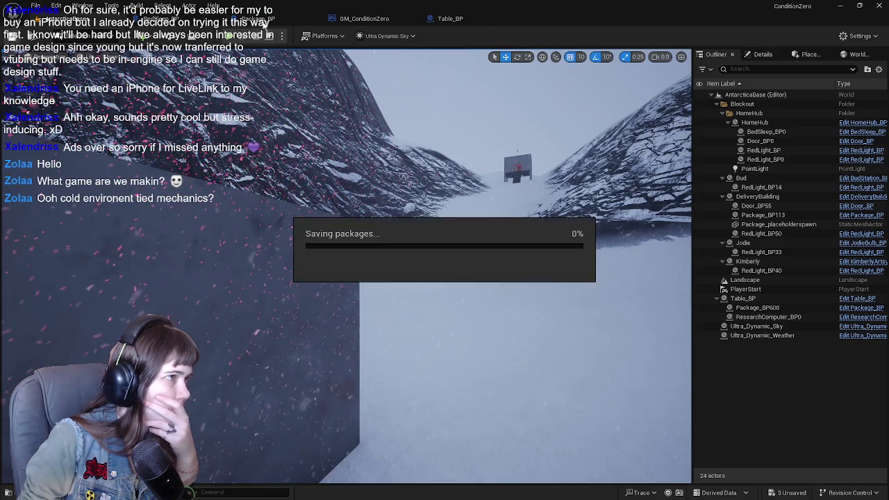
pyautogui.click(271, 18)
# Step: Center the day switch and SET nodes and begin a wire from Day 1
pyautogui.moveTo(382, 133)
pyautogui.mouseDown()
pyautogui.moveTo(322, 147)
pyautogui.moveTo(291, 189)
pyautogui.mouseUp()
pyautogui.moveTo(352, 98); pyautogui.dragTo(282, 132)
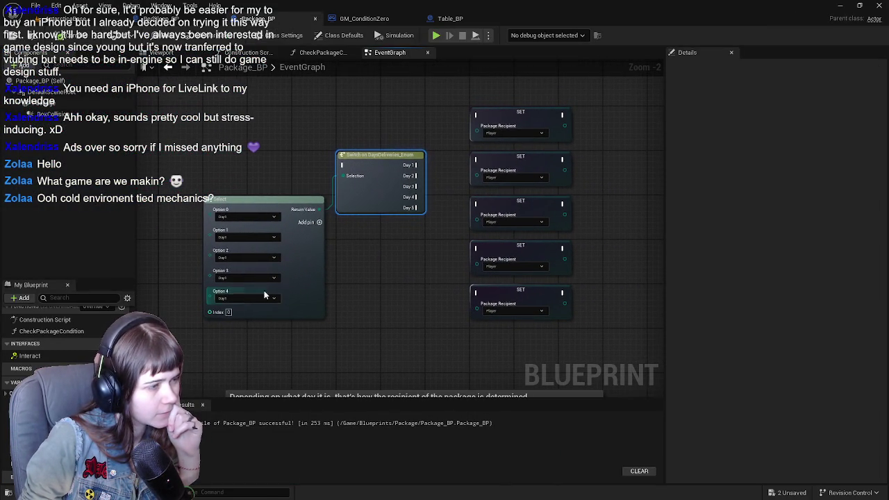
pyautogui.moveTo(379, 245); pyautogui.dragTo(338, 218)
pyautogui.scroll(1, 347, 208)
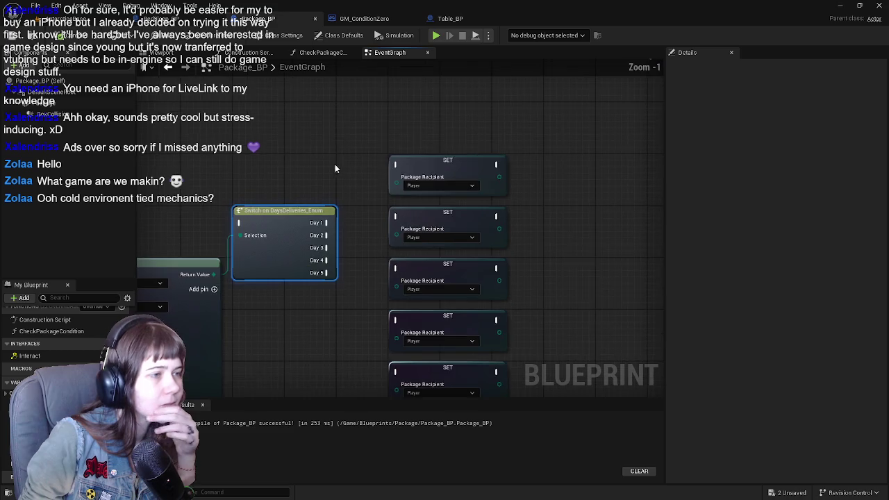
pyautogui.moveTo(333, 169); pyautogui.dragTo(367, 150)
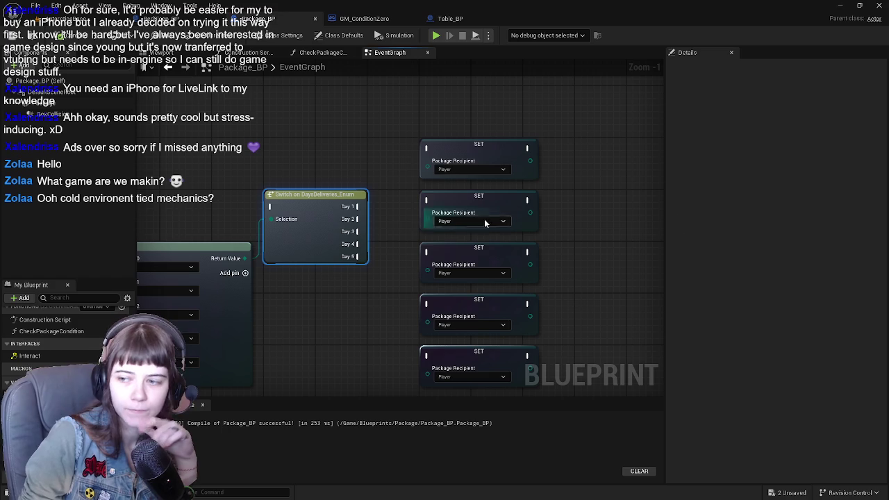
pyautogui.moveTo(380, 151); pyautogui.dragTo(352, 123)
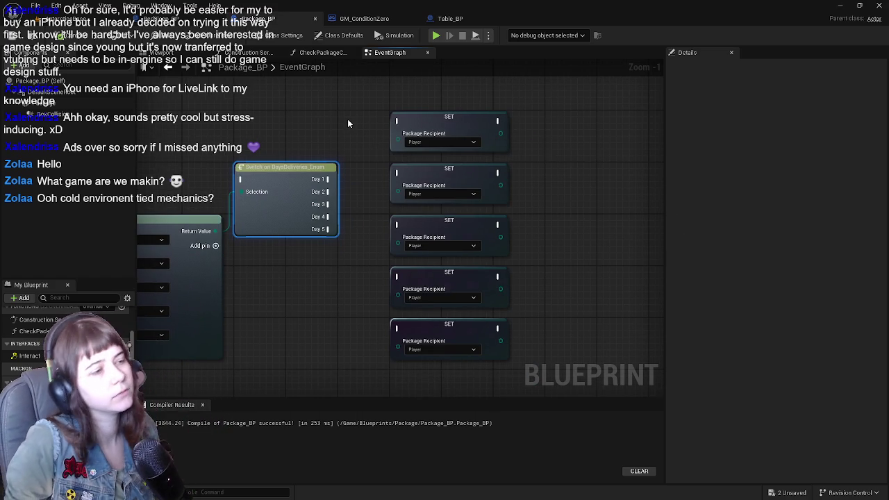
pyautogui.moveTo(328, 179)
pyautogui.mouseDown()
pyautogui.moveTo(400, 125)
pyautogui.moveTo(375, 154)
pyautogui.moveTo(424, 143)
pyautogui.mouseUp()
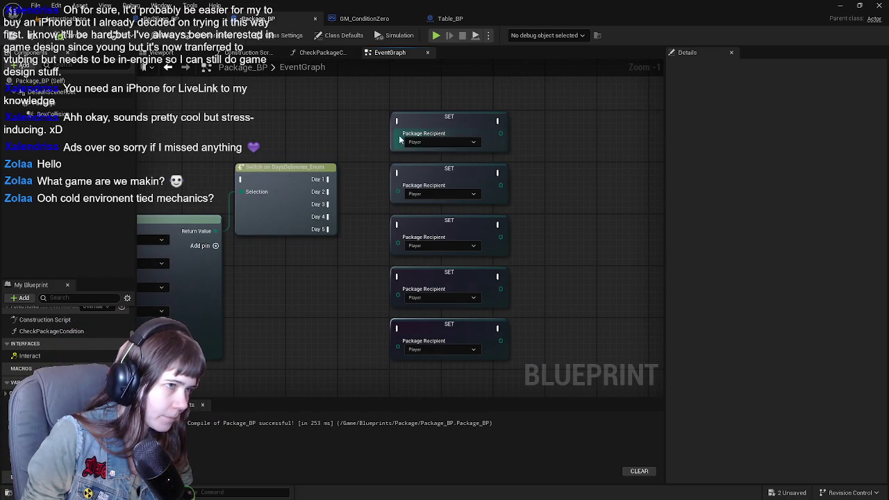
# Step: Wire Day 1–3 to the first three SET nodes, set to Bud, Player and Kimberly
pyautogui.click(434, 142)
pyautogui.click(414, 156)
pyautogui.moveTo(329, 179); pyautogui.dragTo(398, 122)
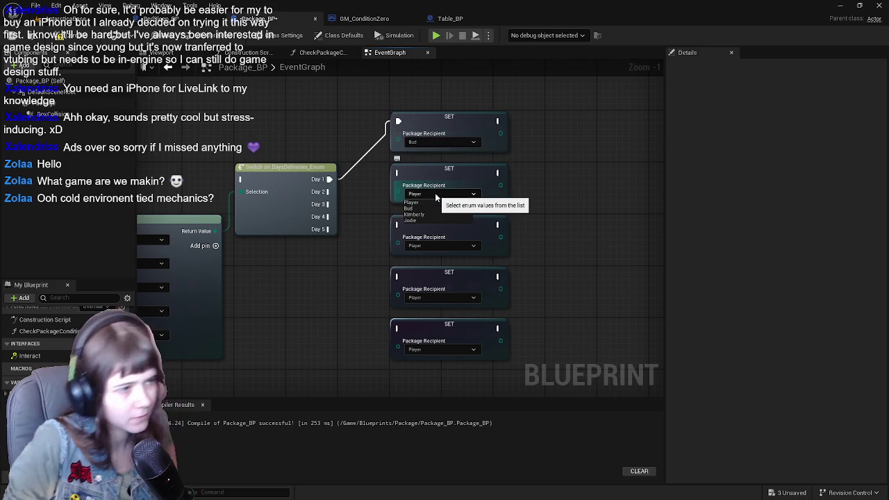
pyautogui.click(436, 195)
pyautogui.click(424, 203)
pyautogui.moveTo(330, 192)
pyautogui.mouseDown()
pyautogui.moveTo(367, 201)
pyautogui.moveTo(403, 182)
pyautogui.moveTo(398, 174)
pyautogui.mouseUp()
pyautogui.click(432, 246)
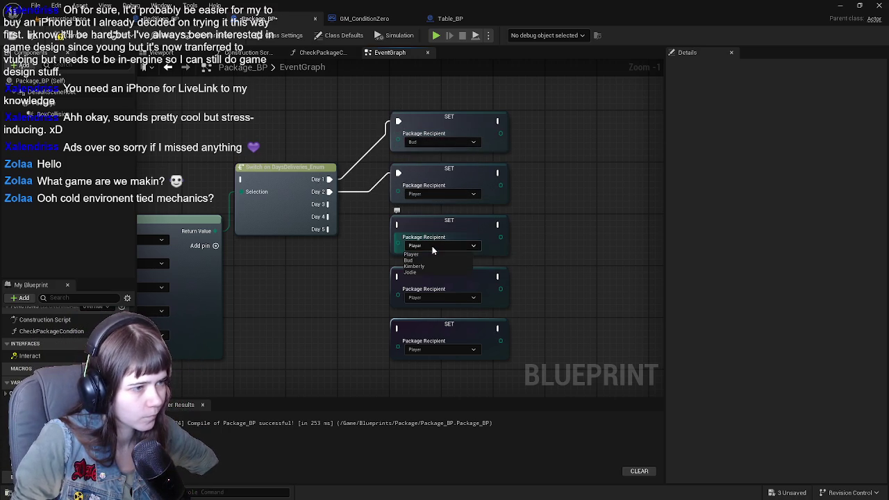
pyautogui.click(416, 266)
pyautogui.moveTo(330, 204); pyautogui.dragTo(398, 224)
# Step: Wire Day 5 to a Bud SET node and Day 4 to a Jodie one, then compile
pyautogui.click(448, 350)
pyautogui.click(425, 365)
pyautogui.moveTo(329, 229); pyautogui.dragTo(398, 327)
pyautogui.click(431, 299)
pyautogui.click(421, 323)
pyautogui.moveTo(327, 217); pyautogui.dragTo(397, 277)
pyautogui.scroll(-1, 292, 153)
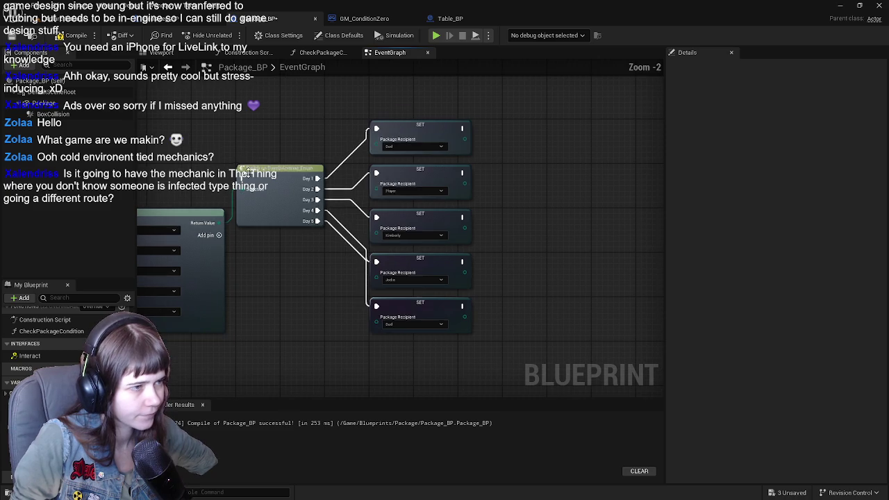
pyautogui.click(75, 36)
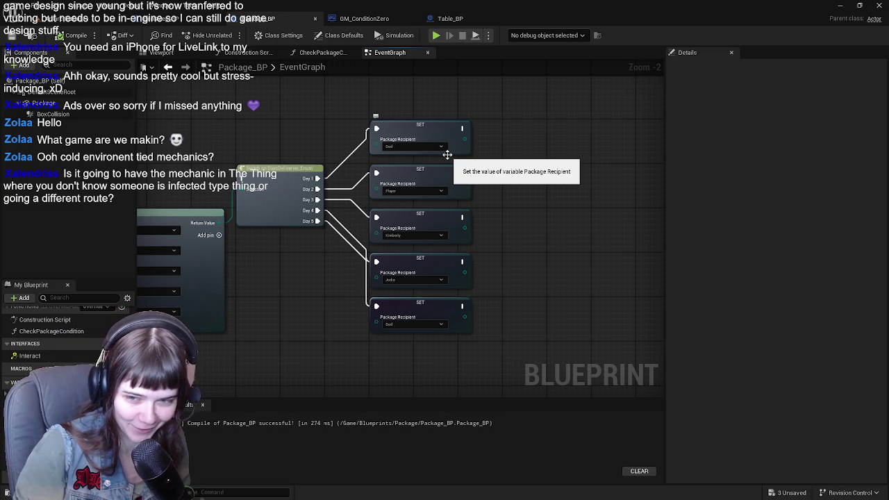
pyautogui.moveTo(539, 116)
pyautogui.mouseDown()
pyautogui.moveTo(450, 286)
pyautogui.moveTo(456, 309)
pyautogui.mouseUp()
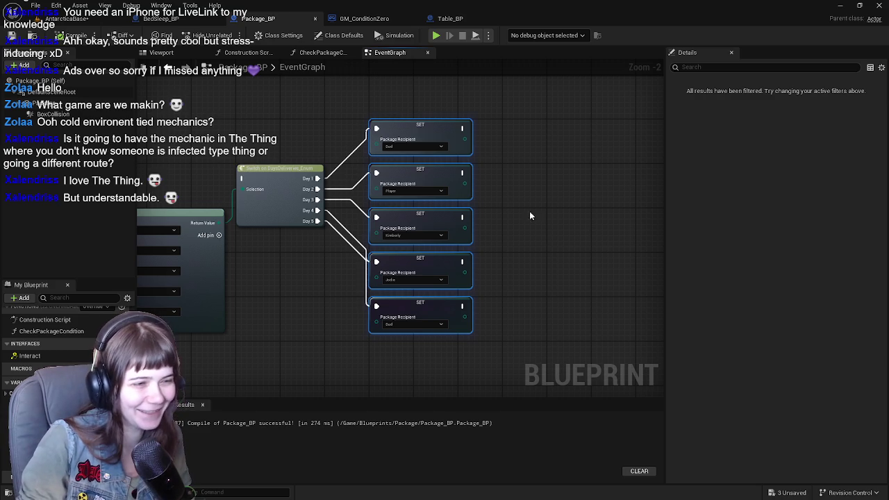
# Step: Reposition the five SET Package Recipient nodes beside the day switch
pyautogui.moveTo(429, 168); pyautogui.dragTo(435, 139)
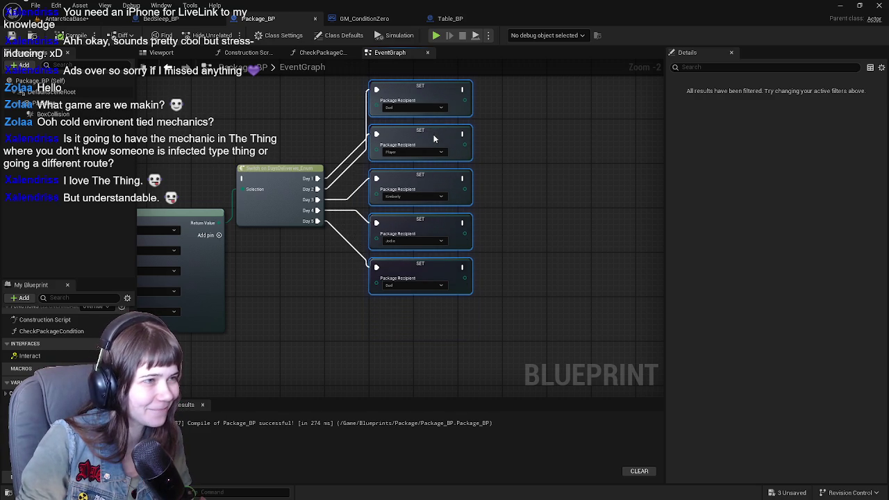
pyautogui.moveTo(504, 152); pyautogui.dragTo(515, 241)
pyautogui.moveTo(437, 340); pyautogui.dragTo(438, 334)
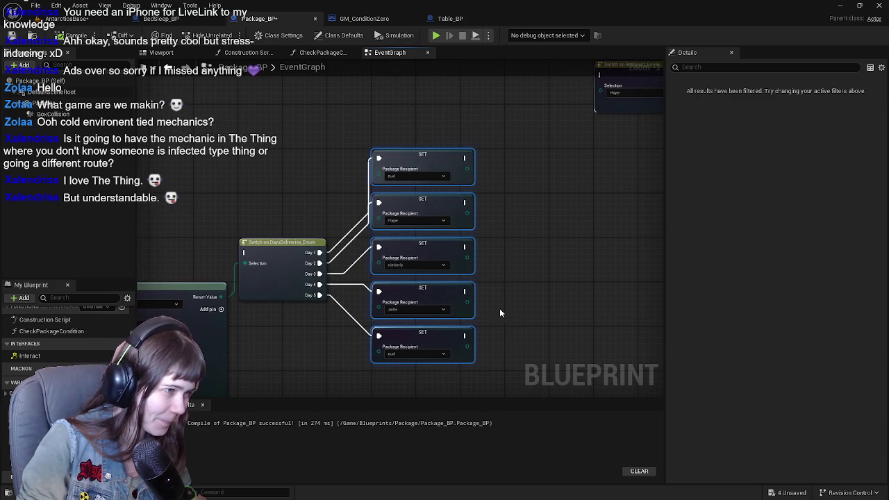
pyautogui.moveTo(516, 278)
pyautogui.mouseDown()
pyautogui.moveTo(457, 111)
pyautogui.moveTo(453, 159)
pyautogui.mouseUp()
pyautogui.click(558, 188)
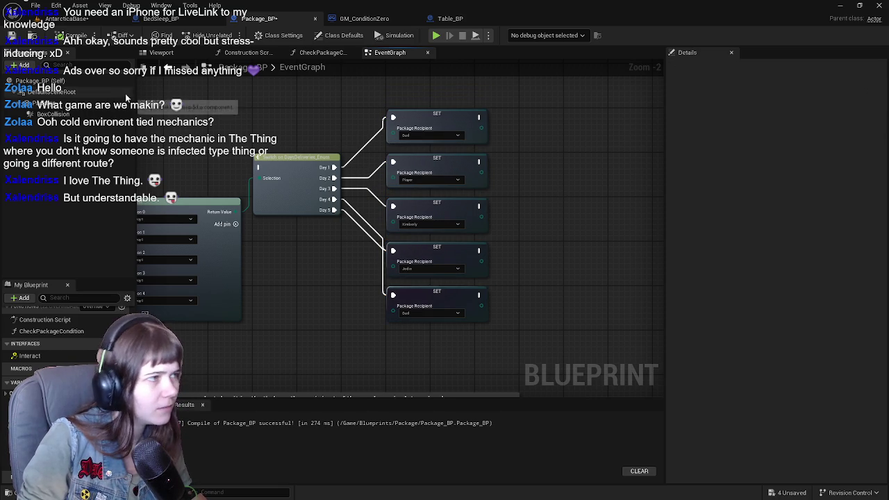
pyautogui.scroll(1, 504, 248)
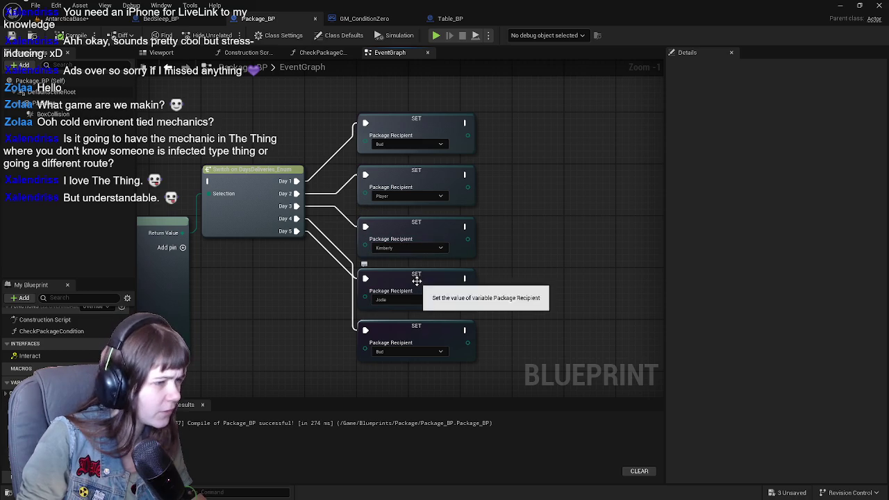
pyautogui.moveTo(486, 104)
pyautogui.mouseDown()
pyautogui.moveTo(416, 319)
pyautogui.moveTo(389, 364)
pyautogui.mouseUp()
pyautogui.moveTo(425, 118); pyautogui.dragTo(424, 76)
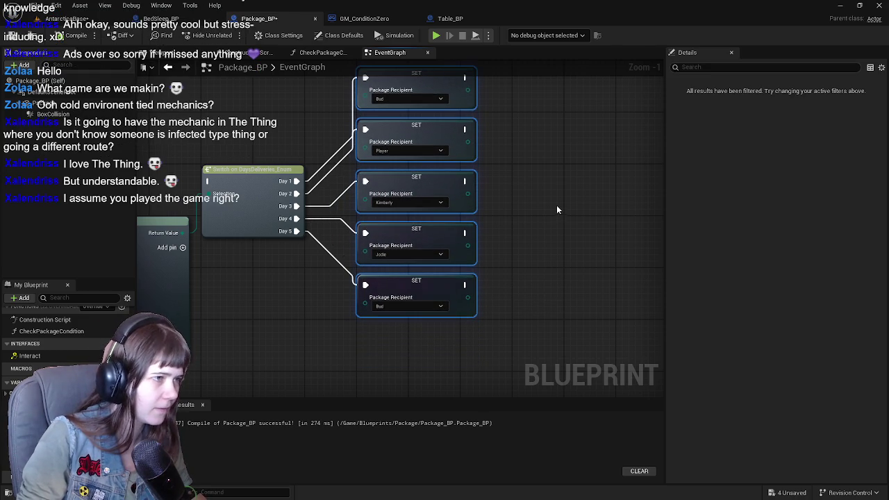
pyautogui.scroll(-1, 557, 206)
pyautogui.moveTo(393, 145); pyautogui.dragTo(455, 155)
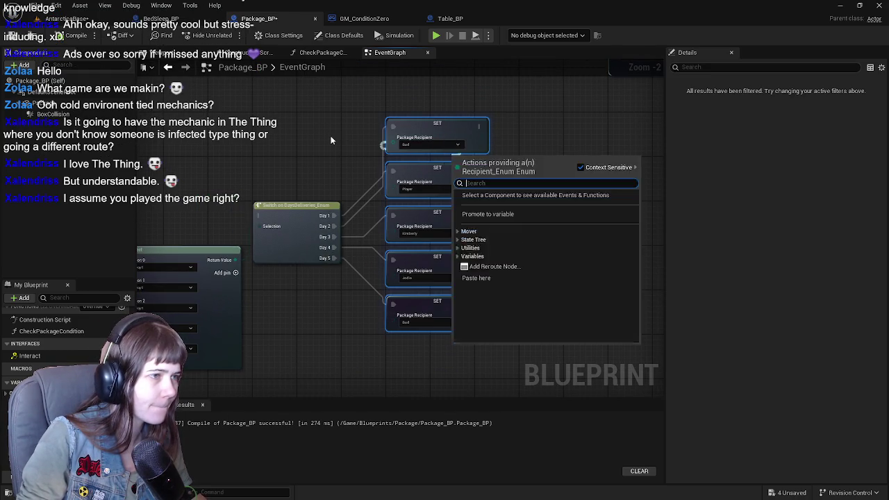
pyautogui.press('Escape')
pyautogui.moveTo(437, 125); pyautogui.dragTo(440, 148)
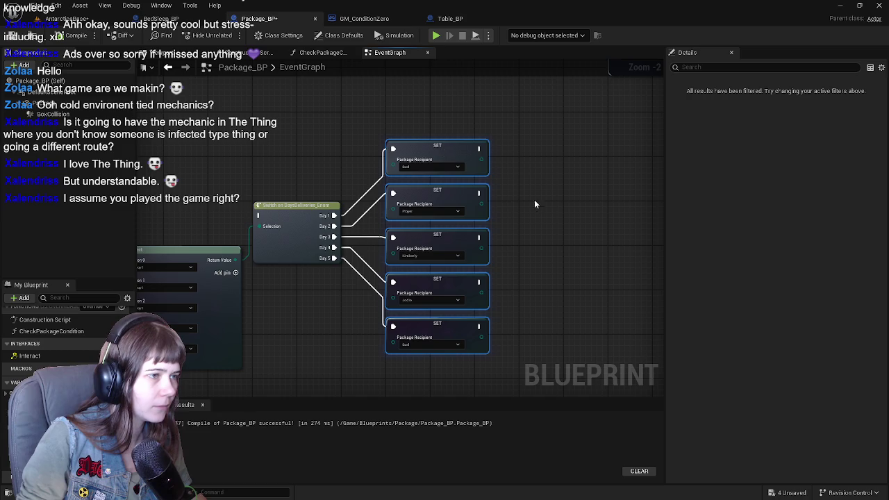
pyautogui.scroll(-3, 533, 197)
pyautogui.scroll(-3, 469, 116)
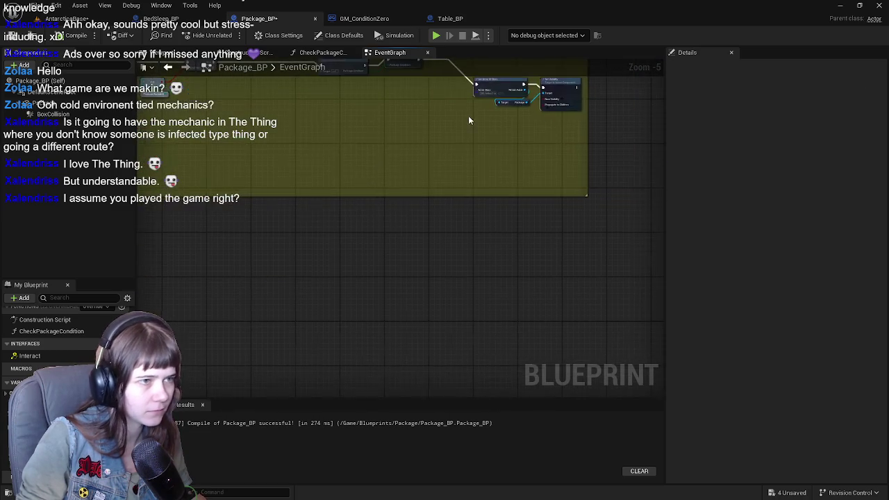
pyautogui.scroll(6, 475, 121)
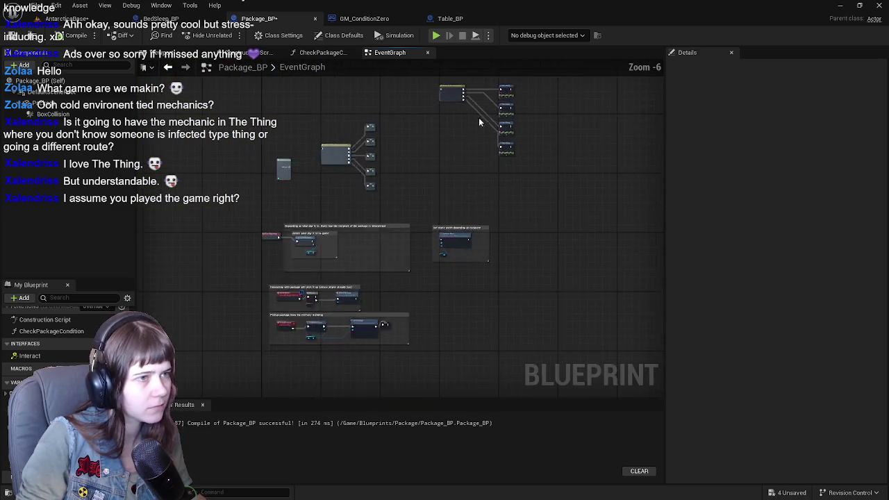
# Step: Delete the old Switch on Recipient node and move the four Print Strings beside the SET nodes
pyautogui.moveTo(401, 212)
pyautogui.mouseDown()
pyautogui.moveTo(440, 157)
pyautogui.moveTo(517, 248)
pyautogui.mouseUp()
pyautogui.press('Delete')
pyautogui.scroll(-2, 410, 167)
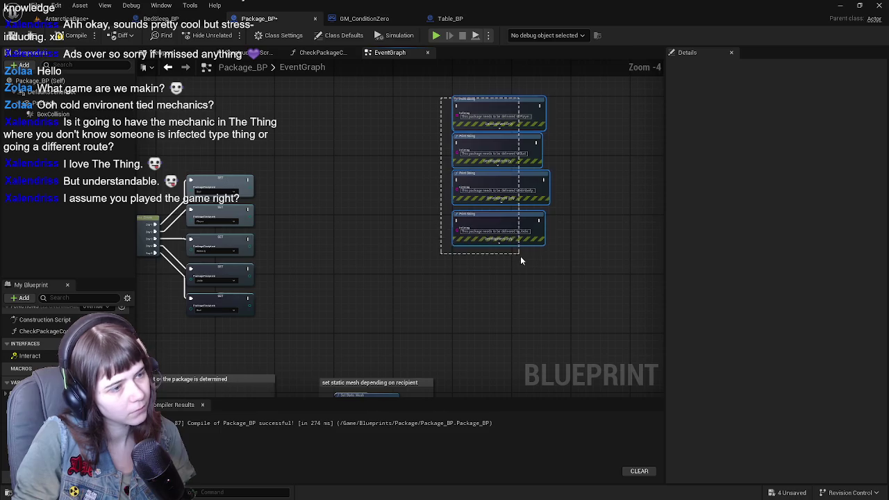
pyautogui.moveTo(593, 161); pyautogui.dragTo(432, 222)
pyautogui.scroll(2, 432, 222)
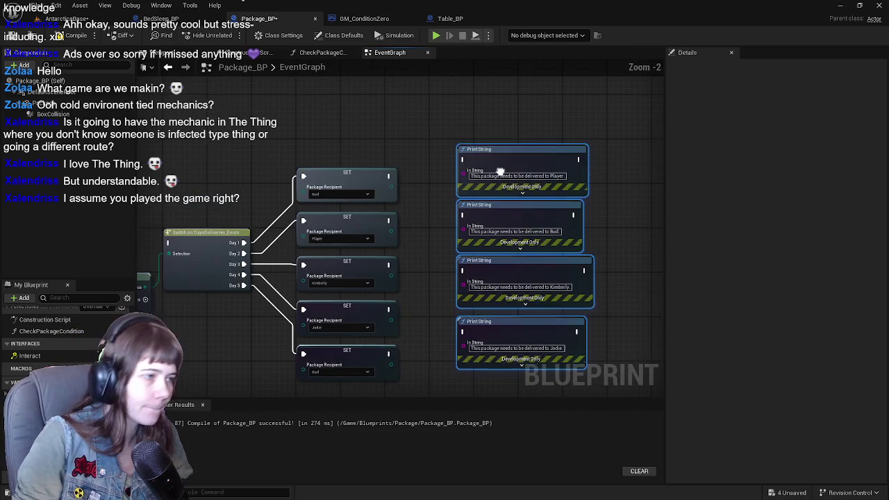
pyautogui.moveTo(494, 155)
pyautogui.mouseDown()
pyautogui.moveTo(494, 201)
pyautogui.moveTo(483, 120)
pyautogui.moveTo(550, 180)
pyautogui.moveTo(476, 132)
pyautogui.moveTo(474, 157)
pyautogui.moveTo(497, 162)
pyautogui.moveTo(467, 136)
pyautogui.mouseUp()
pyautogui.click(470, 185)
# Step: Wire the first three SET Package Recipient nodes to the top, Bud and Kimberly Print Strings
pyautogui.moveTo(362, 157); pyautogui.dragTo(409, 135)
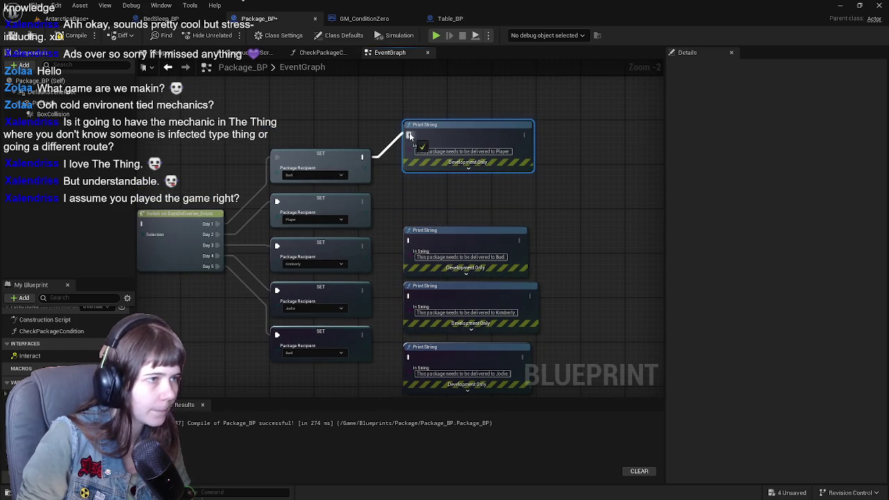
pyautogui.moveTo(449, 234); pyautogui.dragTo(446, 202)
pyautogui.moveTo(362, 202); pyautogui.dragTo(409, 207)
pyautogui.moveTo(362, 246); pyautogui.dragTo(408, 297)
pyautogui.moveTo(445, 287); pyautogui.dragTo(444, 266)
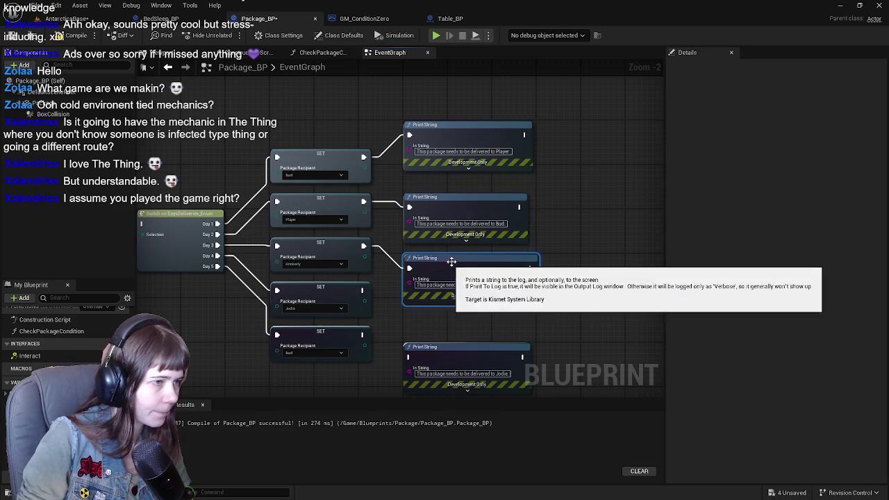
# Step: Reorder the Print Strings so Bud sits on top and Player second, rewiring the Player SET node
pyautogui.keyDown('alt'); pyautogui.click(409, 206); pyautogui.keyUp('alt')
pyautogui.moveTo(431, 209)
pyautogui.mouseDown()
pyautogui.moveTo(488, 192)
pyautogui.moveTo(570, 149)
pyautogui.mouseUp()
pyautogui.keyDown('alt'); pyautogui.click(409, 135); pyautogui.keyUp('alt')
pyautogui.moveTo(434, 135); pyautogui.dragTo(439, 201)
pyautogui.moveTo(364, 201); pyautogui.dragTo(410, 202)
pyautogui.moveTo(570, 147)
pyautogui.mouseDown()
pyautogui.moveTo(481, 148)
pyautogui.moveTo(432, 127)
pyautogui.moveTo(441, 135)
pyautogui.moveTo(422, 137)
pyautogui.moveTo(429, 132)
pyautogui.mouseUp()
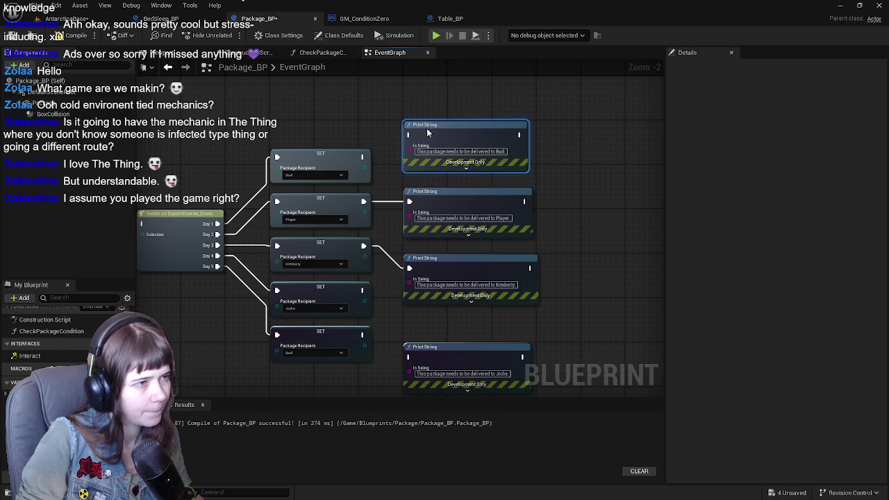
# Step: Connect the Jodie SET node to the Jodie Print String, discarding a trial duplicate for the last node
pyautogui.moveTo(557, 214); pyautogui.dragTo(562, 157)
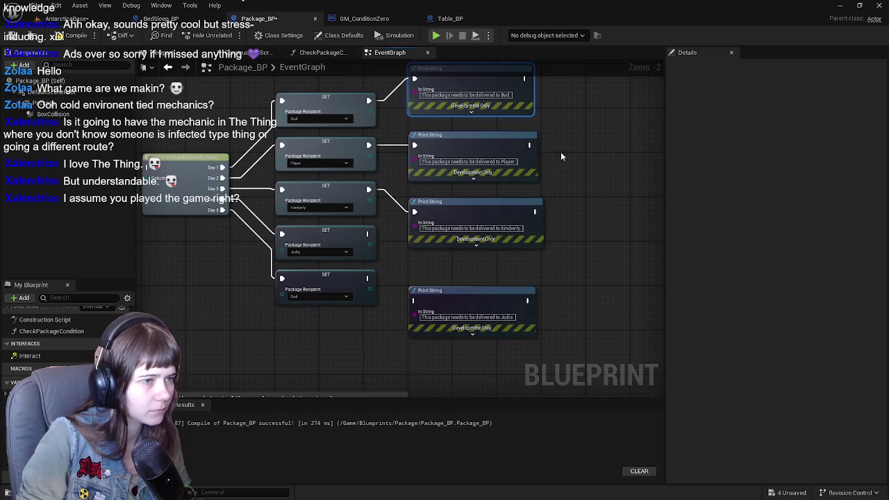
pyautogui.moveTo(460, 298); pyautogui.dragTo(458, 273)
pyautogui.moveTo(369, 234); pyautogui.dragTo(415, 267)
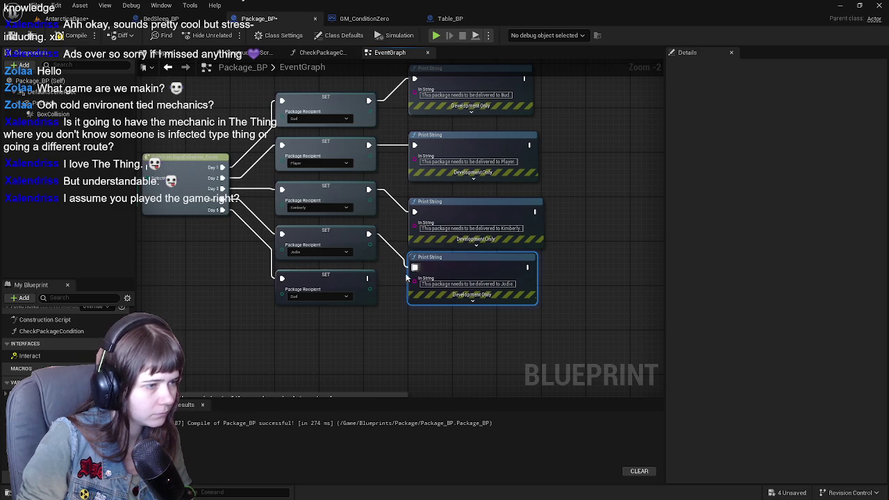
pyautogui.hotkey('ctrl', 'd')
pyautogui.moveTo(437, 337); pyautogui.dragTo(422, 324)
pyautogui.moveTo(369, 278); pyautogui.dragTo(414, 323)
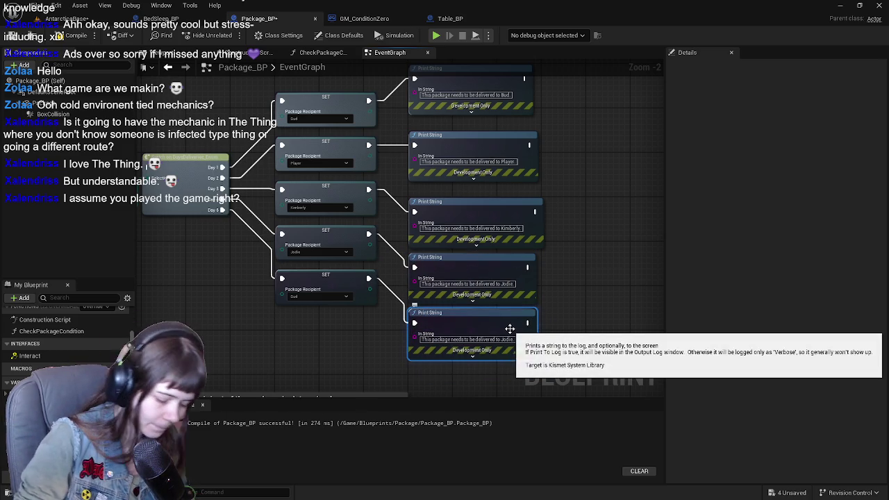
pyautogui.press('Delete')
# Step: Copy the Bud Print String below Jodie and wire the fifth SET node to it
pyautogui.moveTo(551, 184); pyautogui.dragTo(553, 221)
pyautogui.click(480, 123)
pyautogui.moveTo(480, 234); pyautogui.dragTo(474, 195)
pyautogui.hotkey('ctrl', 'c')
pyautogui.hotkey('ctrl', 'v')
pyautogui.moveTo(430, 326); pyautogui.dragTo(430, 315)
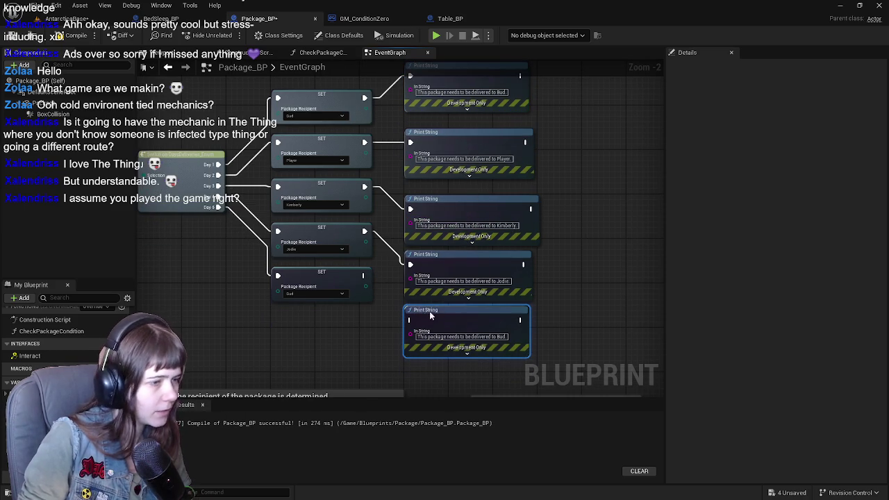
pyautogui.moveTo(362, 275)
pyautogui.mouseDown()
pyautogui.moveTo(445, 298)
pyautogui.moveTo(412, 326)
pyautogui.moveTo(408, 318)
pyautogui.mouseUp()
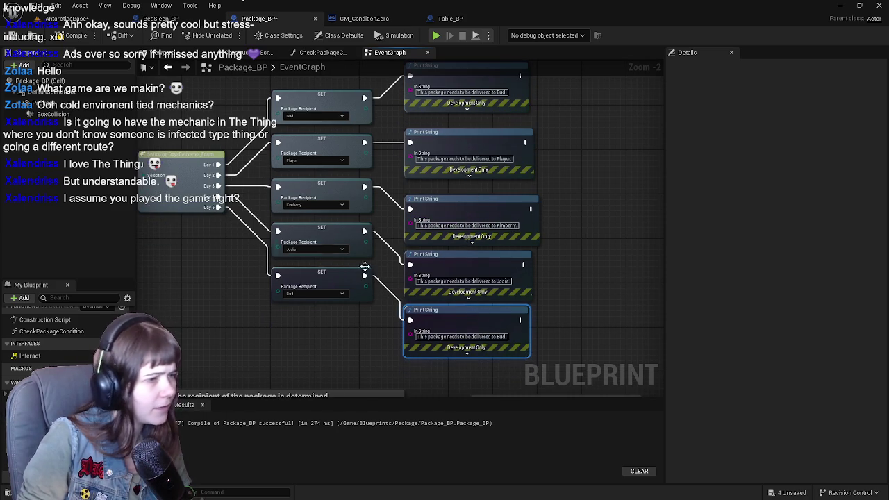
# Step: Return to the AntarcticaBase level and fly the camera past the wall, pole and mountain edge
pyautogui.click(66, 19)
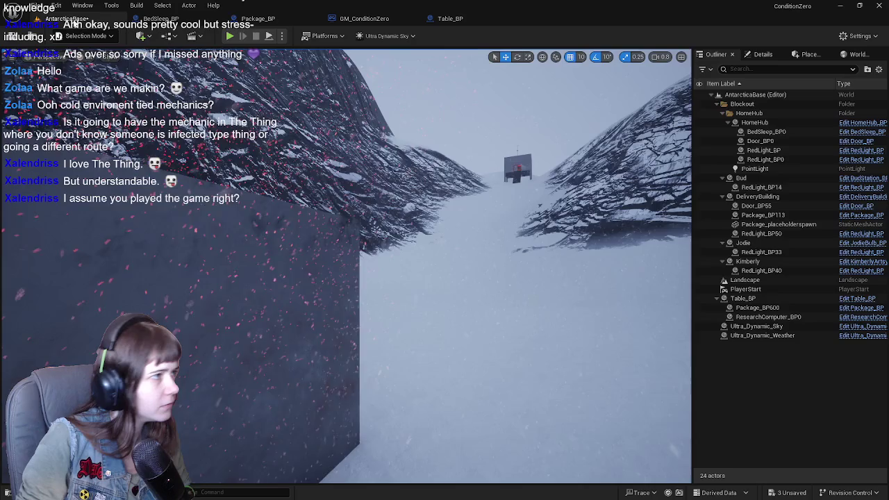
pyautogui.moveTo(537, 199)
pyautogui.mouseDown()
pyautogui.moveTo(314, 140)
pyautogui.moveTo(417, 129)
pyautogui.moveTo(228, 150)
pyautogui.mouseUp()
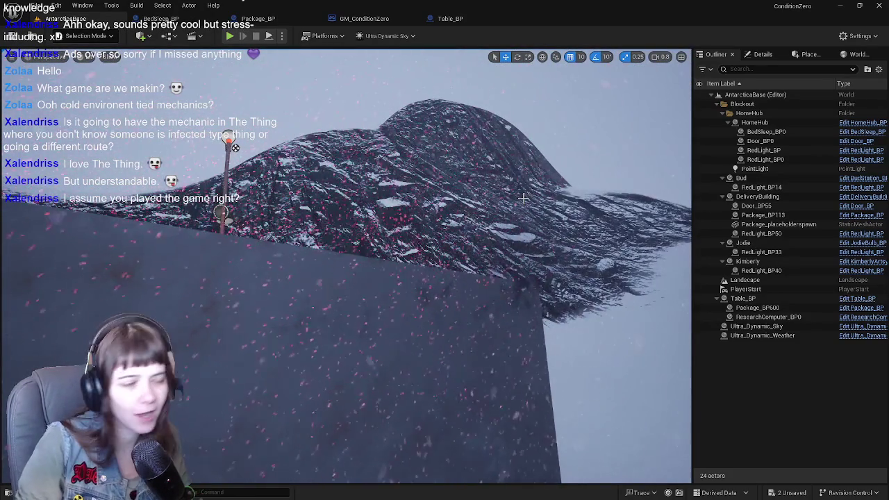
pyautogui.moveTo(523, 198)
pyautogui.mouseDown()
pyautogui.moveTo(577, 191)
pyautogui.moveTo(514, 200)
pyautogui.moveTo(324, 109)
pyautogui.moveTo(488, 207)
pyautogui.mouseUp()
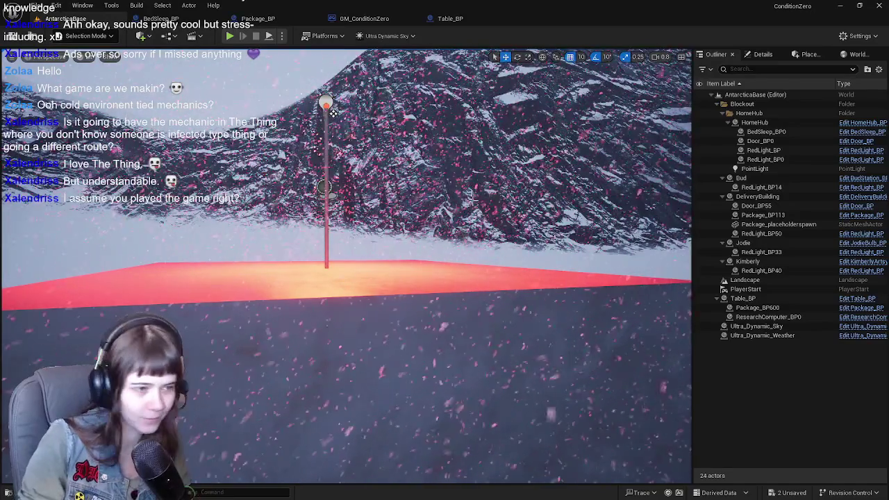
pyautogui.moveTo(488, 207)
pyautogui.mouseDown()
pyautogui.moveTo(525, 184)
pyautogui.moveTo(501, 181)
pyautogui.mouseUp()
pyautogui.moveTo(233, 111)
pyautogui.mouseDown()
pyautogui.moveTo(236, 141)
pyautogui.moveTo(491, 200)
pyautogui.mouseUp()
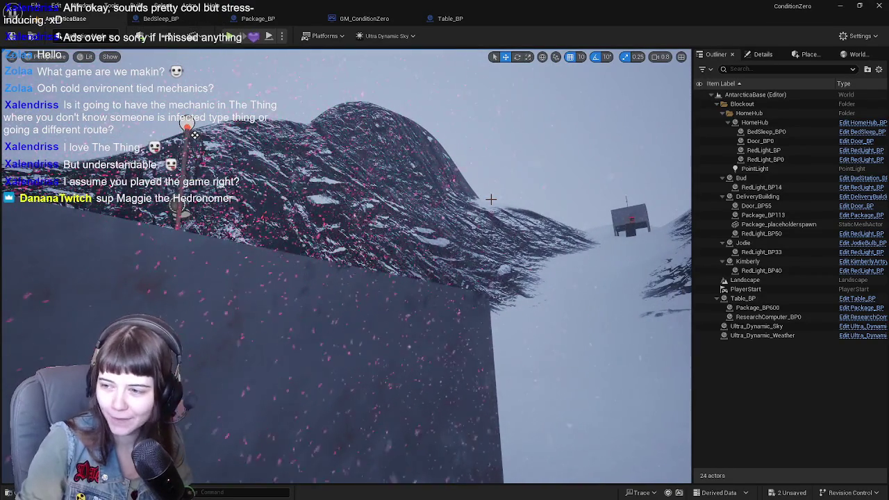